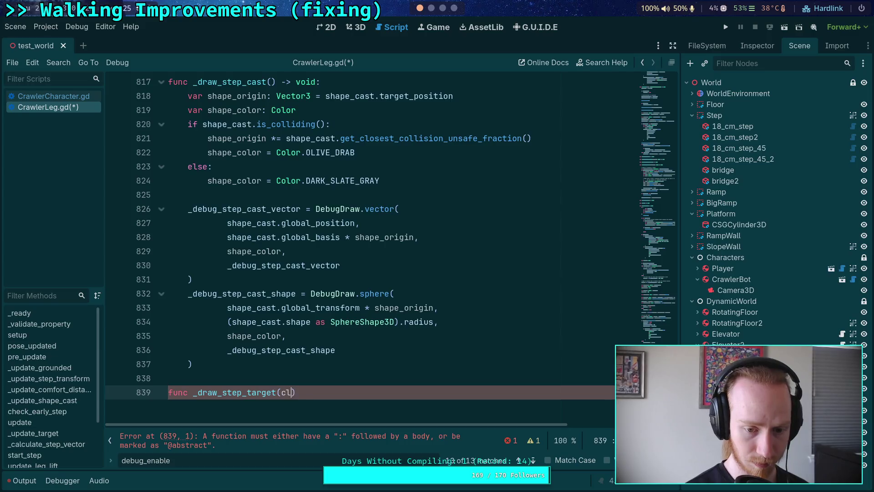
# Complete the _draw_step_target signature as (clear: bool = false) -> void and start an 'if clear' check.
pyautogui.write('ear: bool = fal')
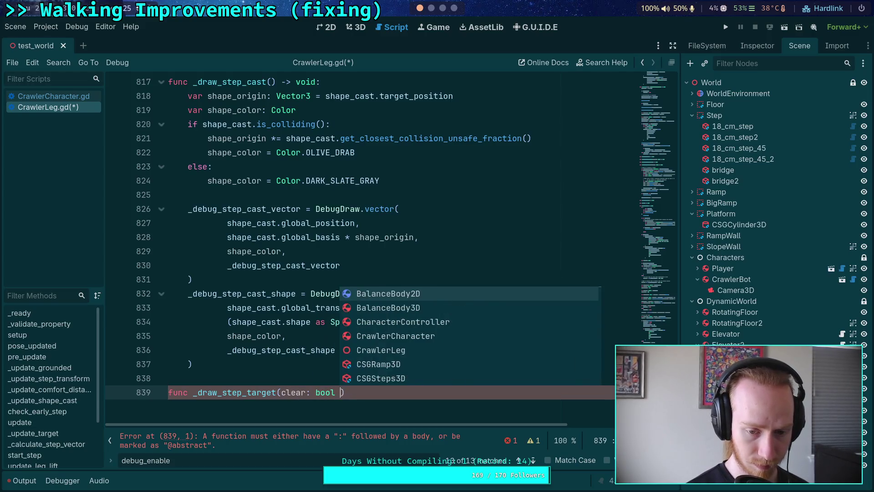
pyautogui.write('se)')
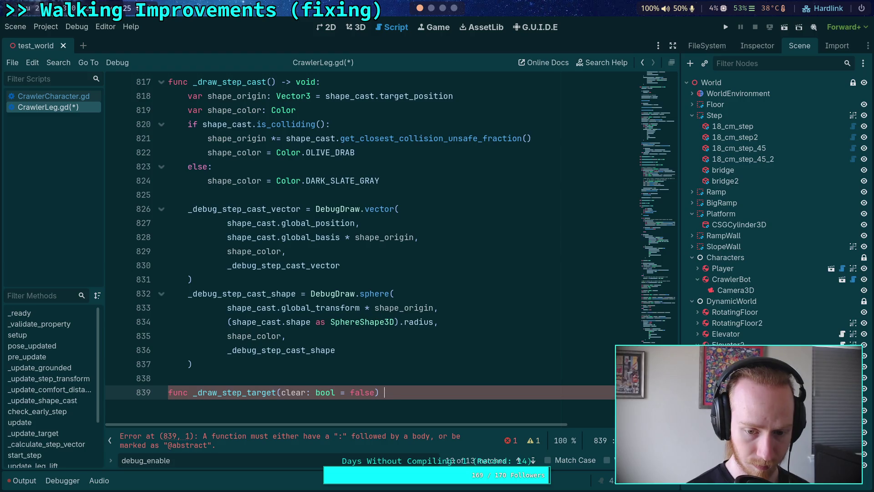
pyautogui.press('BackSpace')
pyautogui.write('> void:')
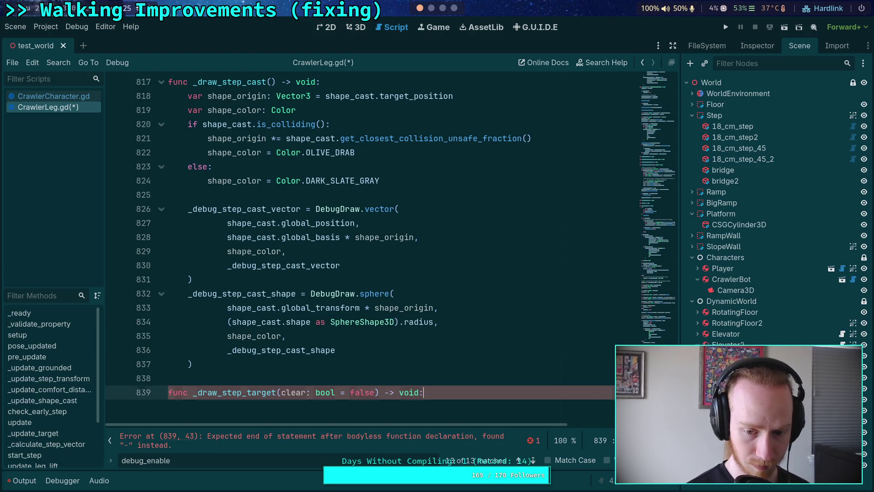
pyautogui.press('Return')
pyautogui.press('BackSpace')
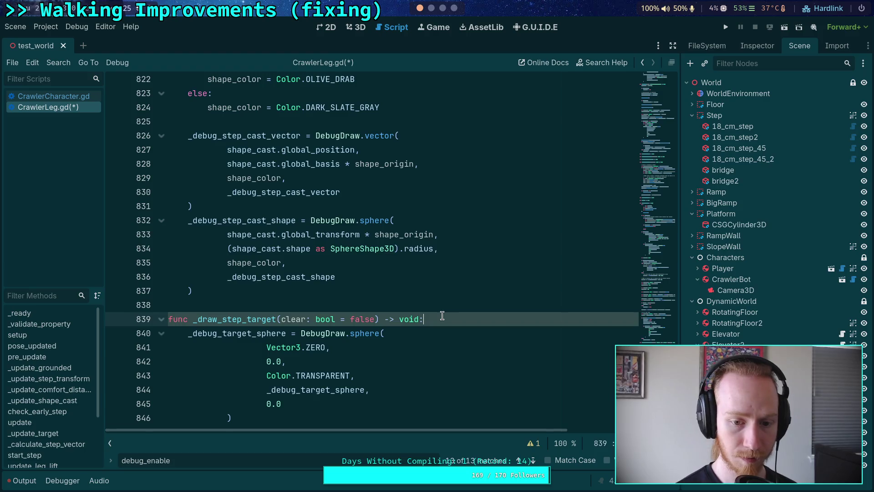
pyautogui.press('Return')
pyautogui.write('if clear:')
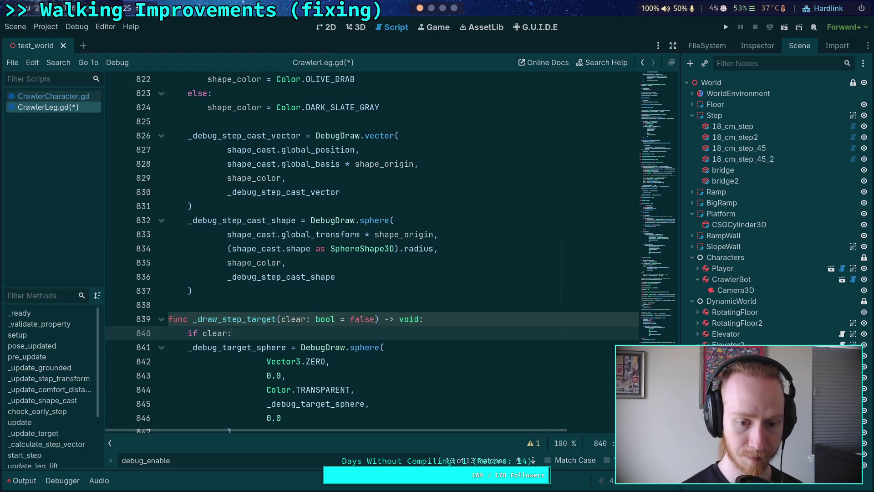
# Indent the sphere-reset block under the clear check and add a return after it.
pyautogui.scroll(-1, 204, 320)
pyautogui.moveTo(187, 305)
pyautogui.mouseDown()
pyautogui.moveTo(239, 390)
pyautogui.moveTo(234, 308)
pyautogui.mouseUp()
pyautogui.click(188, 306)
pyautogui.press('Tab')
pyautogui.press('Tab')
pyautogui.hotkey('shift', 'Tab')
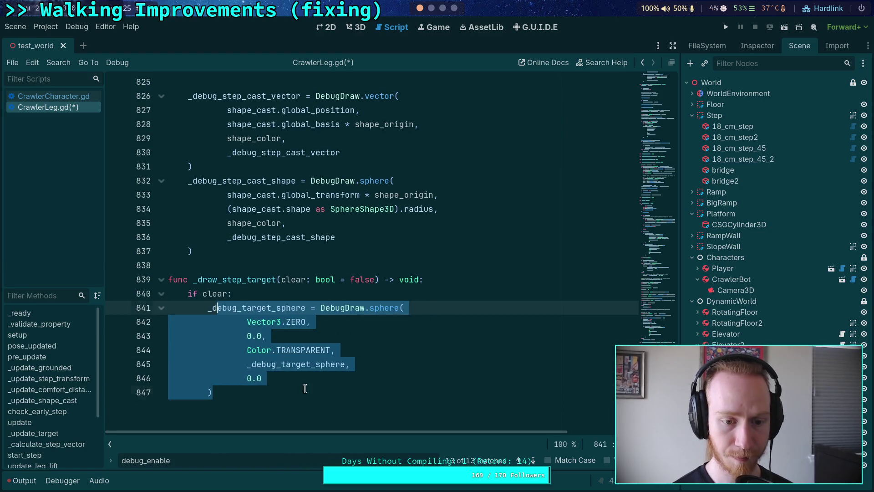
pyautogui.click(301, 393)
pyautogui.press('Return')
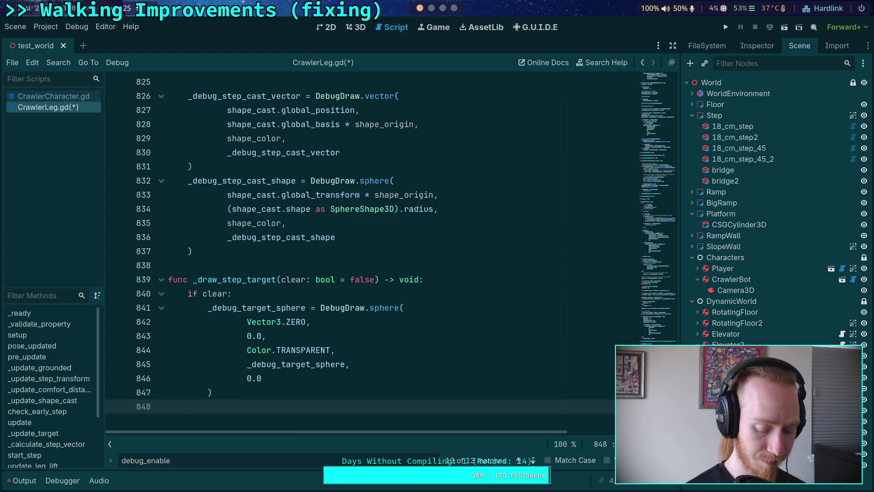
pyautogui.write('return')
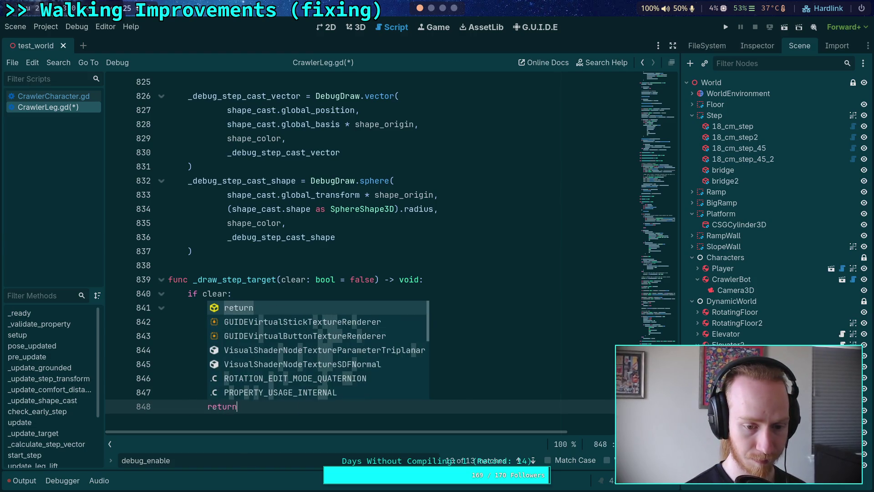
pyautogui.press('Return')
pyautogui.press('Return')
pyautogui.click(187, 405)
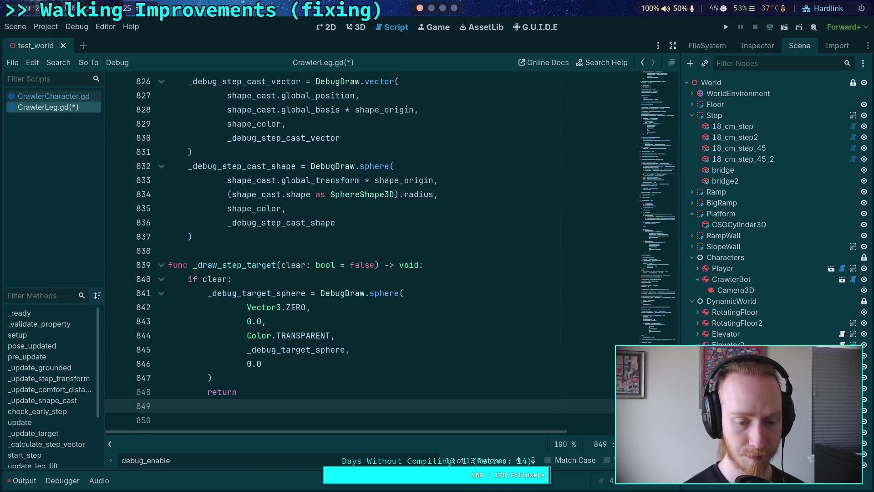
pyautogui.scroll(10, 170, 288)
pyautogui.scroll(-5, 170, 288)
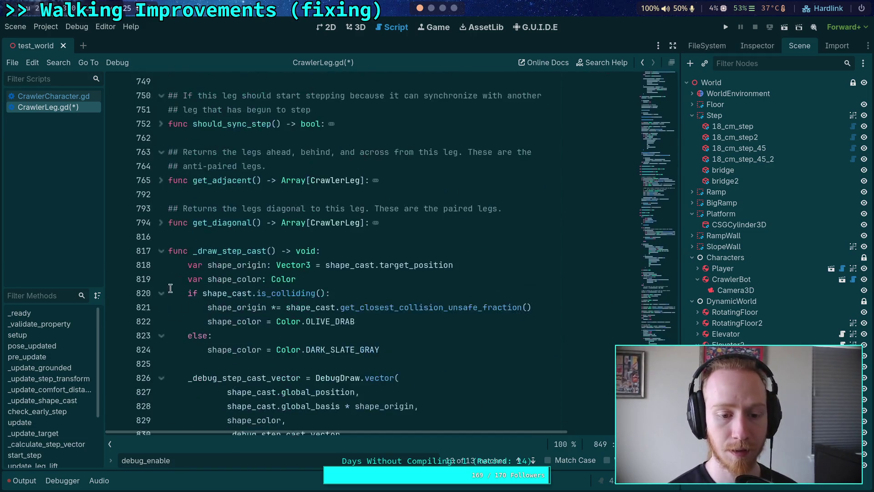
# Add a _draw_step_target() call under the 'if debug_step_target:' line in the update code.
pyautogui.click(155, 250)
pyautogui.click(162, 252)
pyautogui.scroll(7, 234, 336)
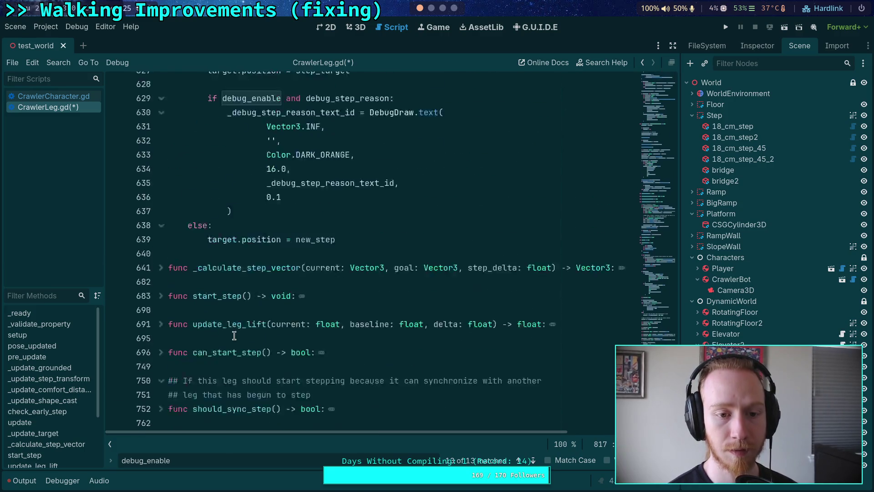
pyautogui.scroll(4, 237, 337)
pyautogui.scroll(-2, 254, 324)
pyautogui.scroll(4, 253, 323)
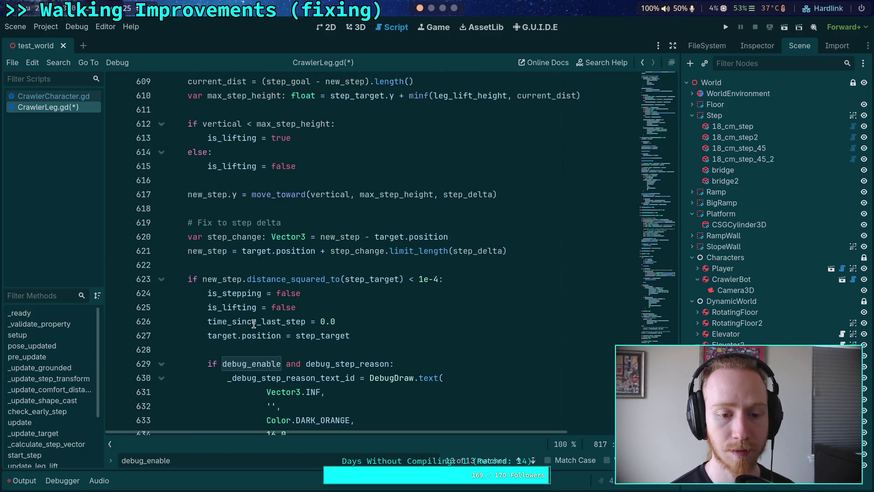
pyautogui.scroll(20, 253, 324)
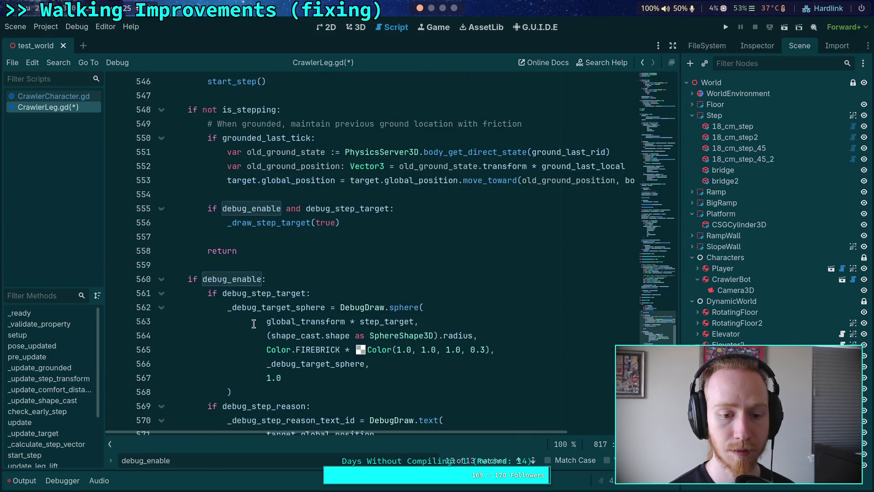
pyautogui.scroll(-2, 253, 324)
pyautogui.click(293, 195)
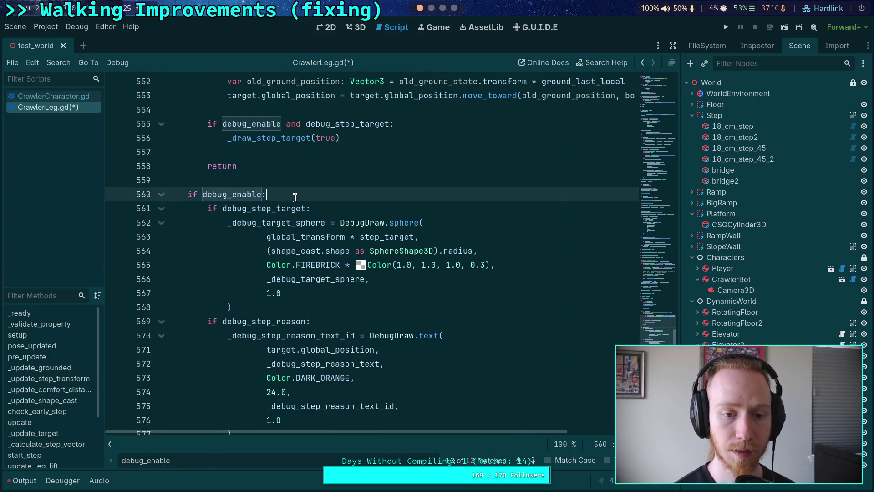
pyautogui.press('Return')
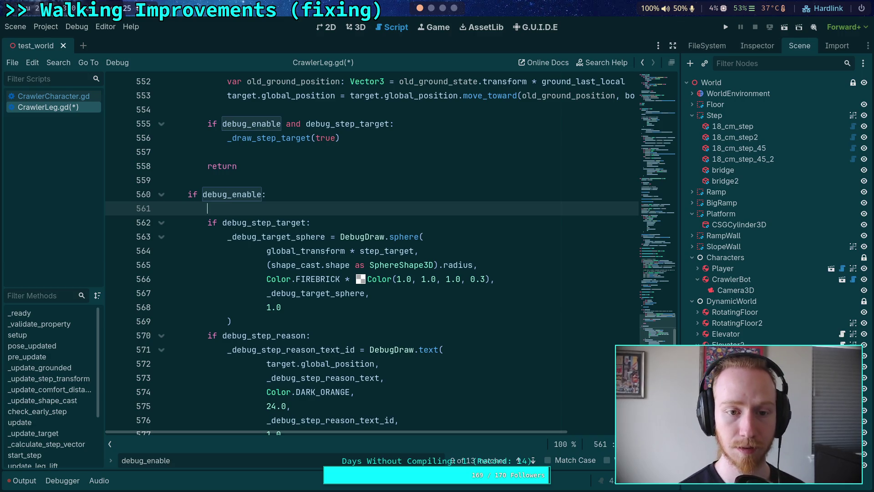
pyautogui.hotkey('ctrl', 'z')
pyautogui.click(351, 209)
pyautogui.press('Return')
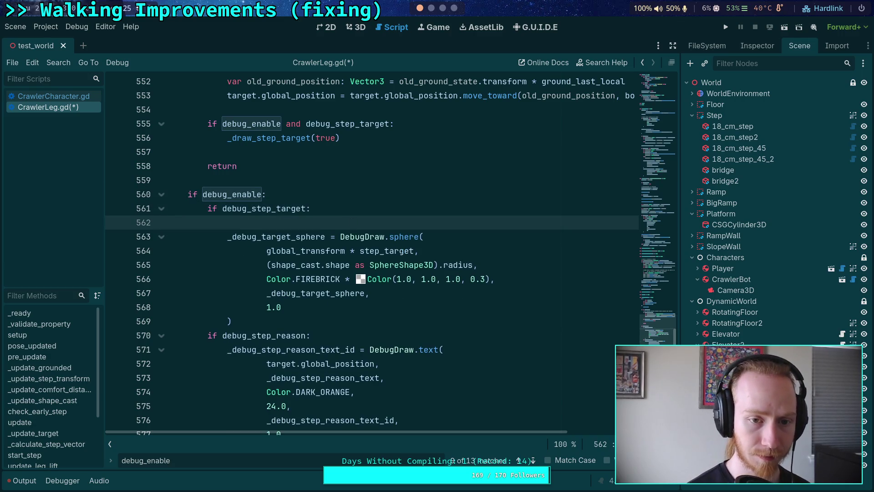
pyautogui.write('_draw_')
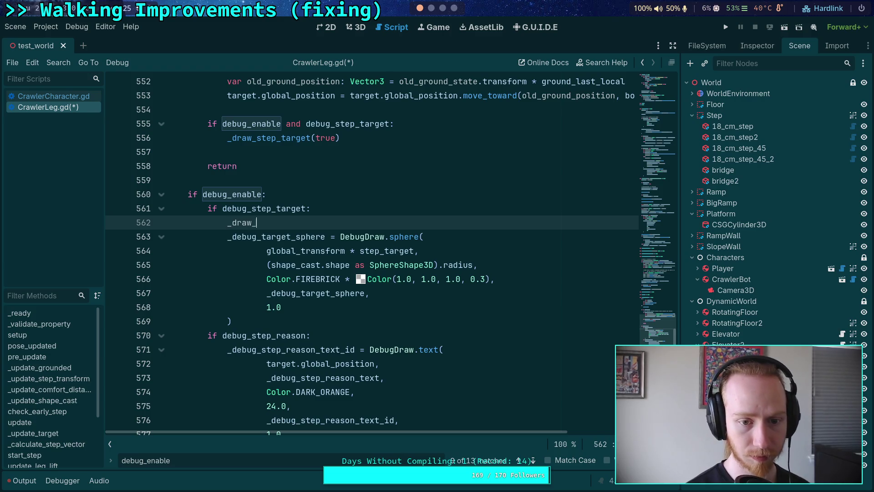
pyautogui.write('step_target()')
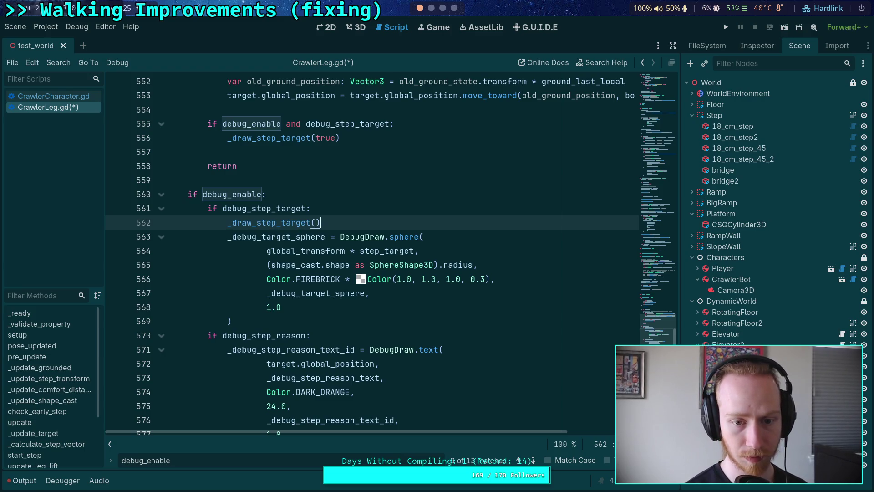
# Move the inline DebugDraw.sphere block into _draw_step_target after return, fixing its indentation.
pyautogui.moveTo(241, 318); pyautogui.dragTo(208, 236)
pyautogui.hotkey('ctrl', 'c')
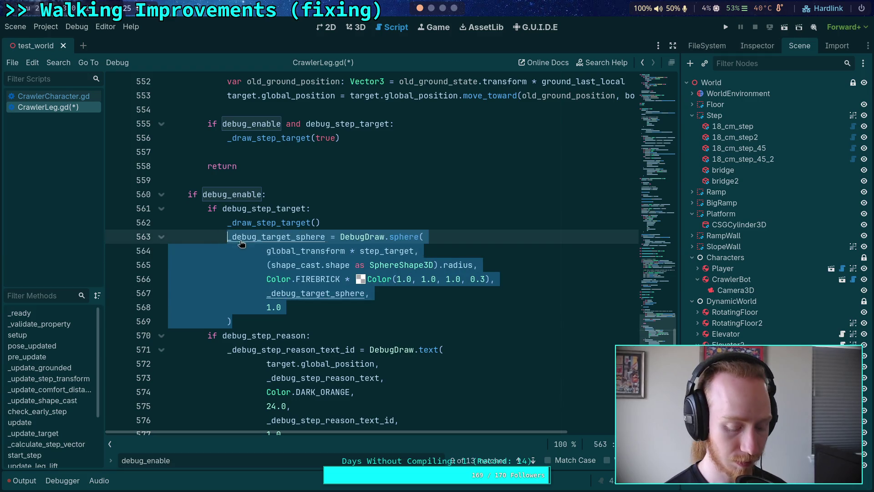
pyautogui.press('BackSpace')
pyautogui.press('BackSpace')
pyautogui.press('BackSpace')
pyautogui.press('BackSpace')
pyautogui.scroll(-20, 381, 287)
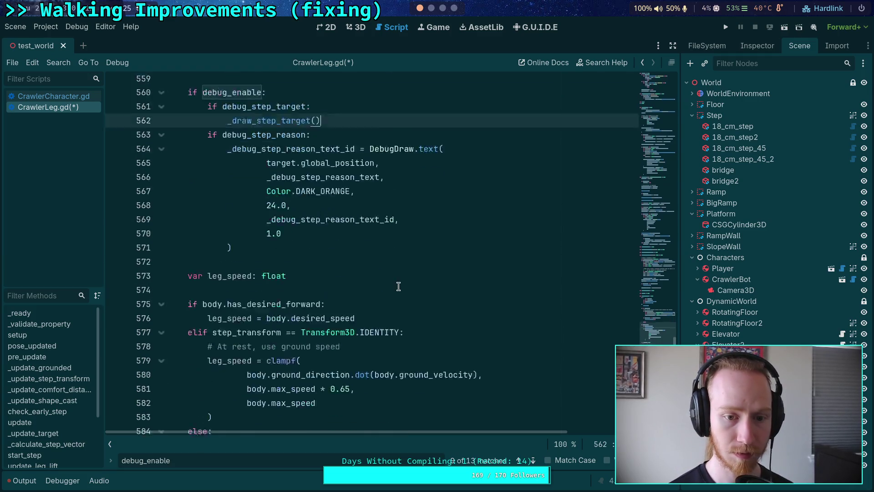
pyautogui.scroll(-15, 381, 288)
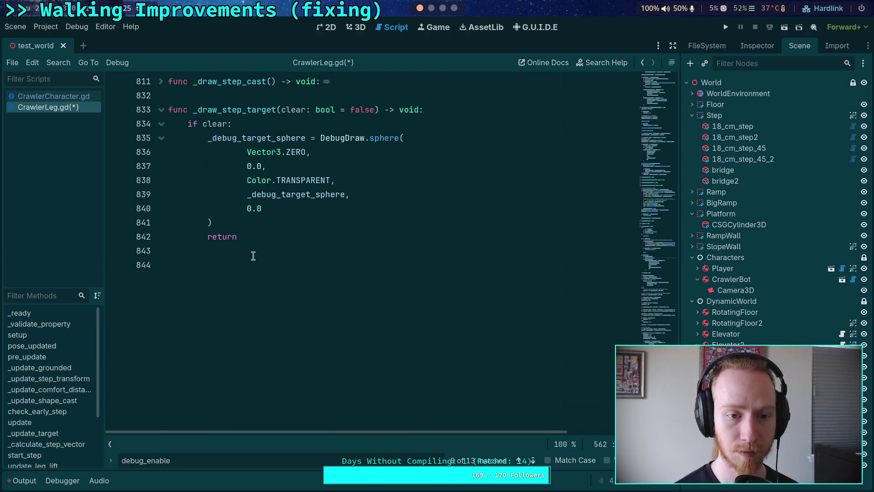
pyautogui.click(253, 256)
pyautogui.hotkey('ctrl', 'v')
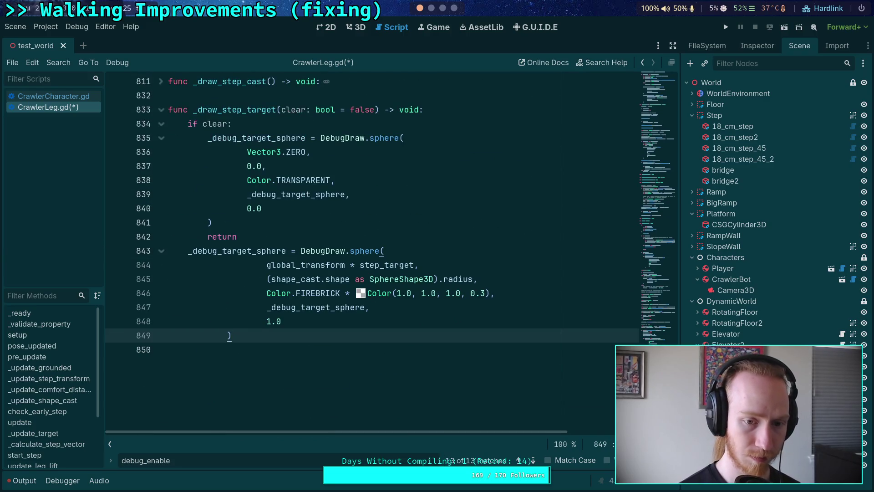
pyautogui.keyDown('shift'); pyautogui.click(266, 264); pyautogui.keyUp('shift')
pyautogui.hotkey('shift', 'Tab')
pyautogui.hotkey('shift', 'Tab')
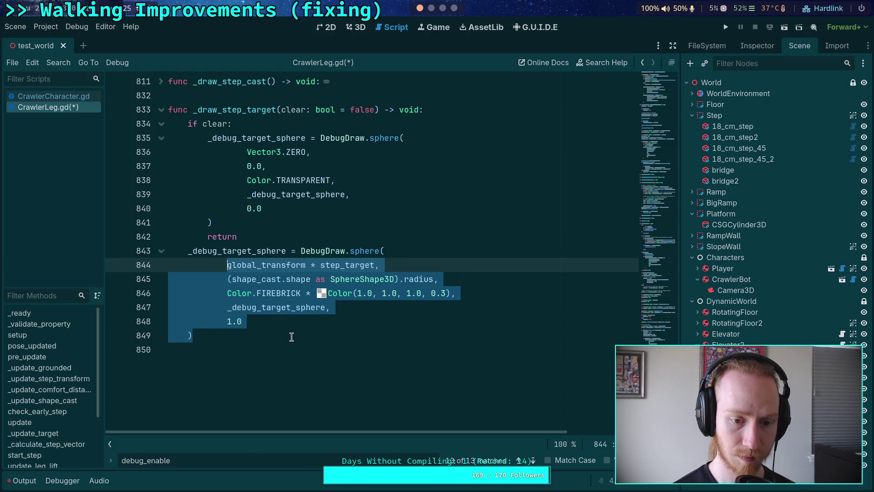
pyautogui.click(337, 335)
pyautogui.scroll(15, 271, 315)
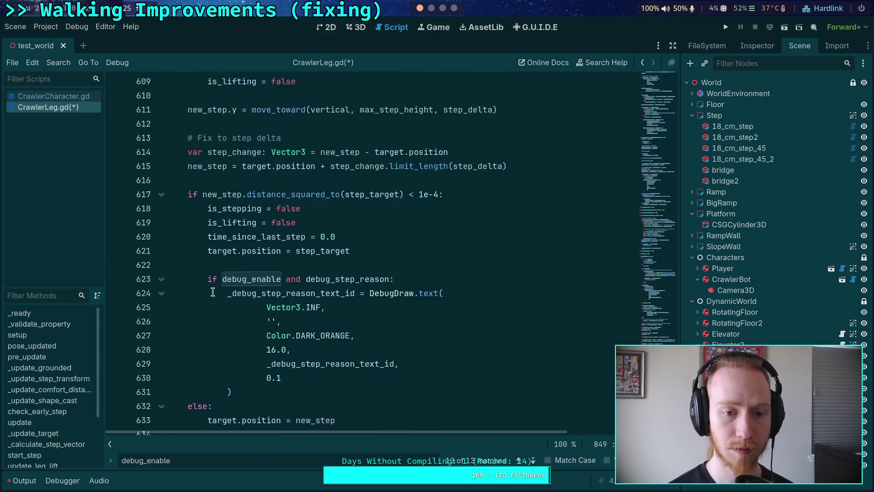
# Select debug_step_reason on line 563 and search the script for it.
pyautogui.scroll(15, 212, 292)
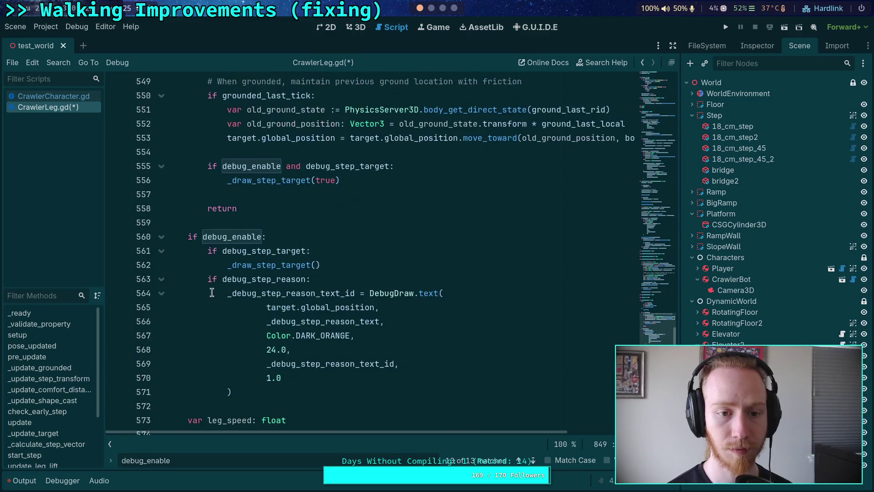
pyautogui.scroll(1, 264, 301)
pyautogui.scroll(-2, 319, 282)
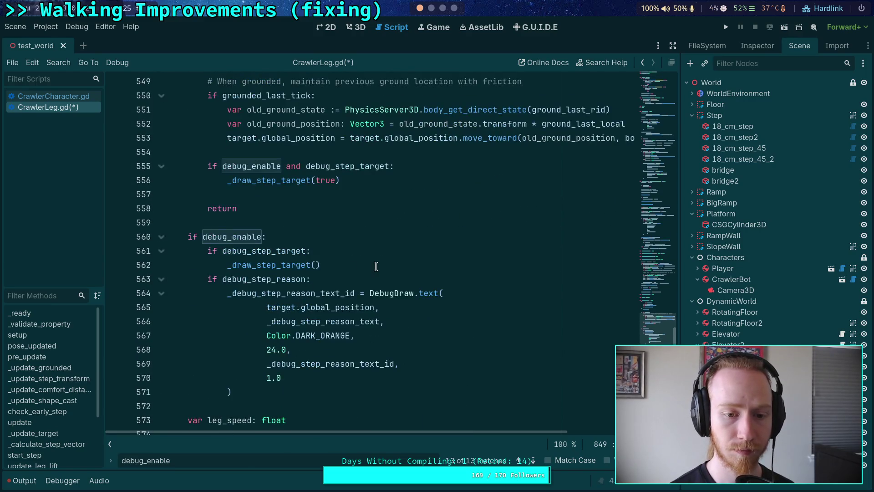
pyautogui.click(374, 267)
pyautogui.scroll(-1, 371, 273)
pyautogui.scroll(-1, 368, 277)
pyautogui.click(287, 210)
pyautogui.scroll(-4, 348, 300)
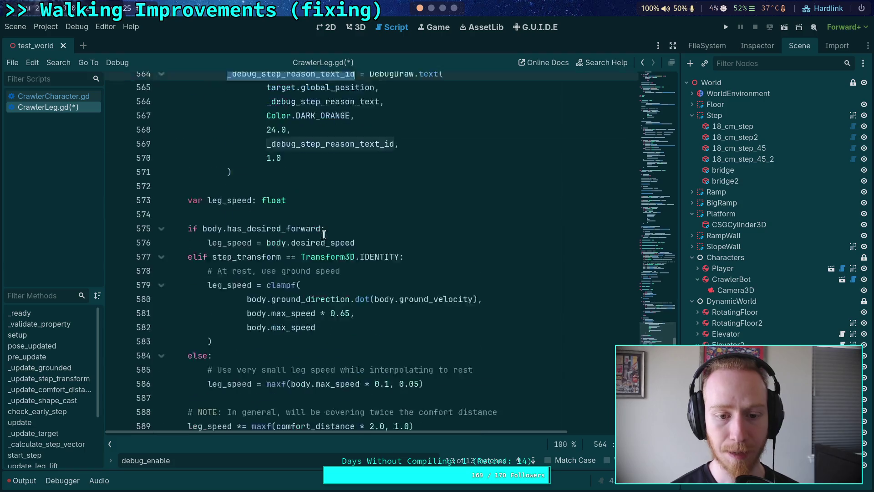
pyautogui.scroll(3, 349, 303)
pyautogui.doubleClick(275, 194)
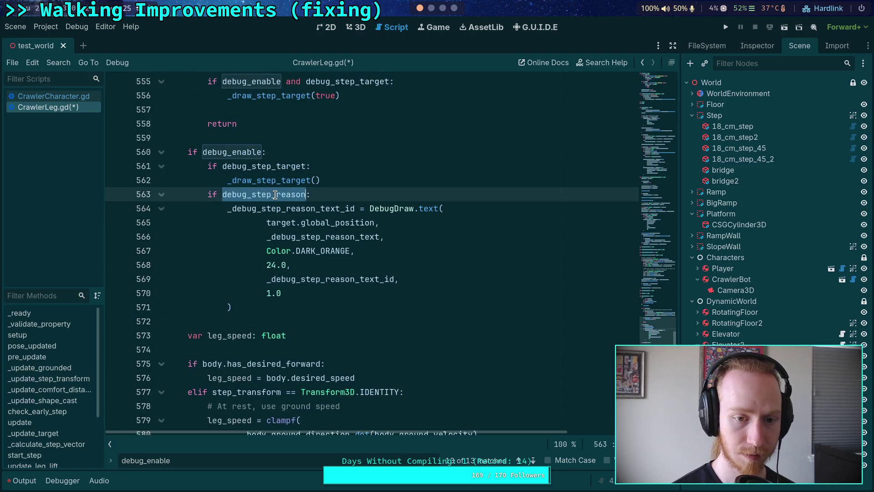
pyautogui.hotkey('ctrl', 'f')
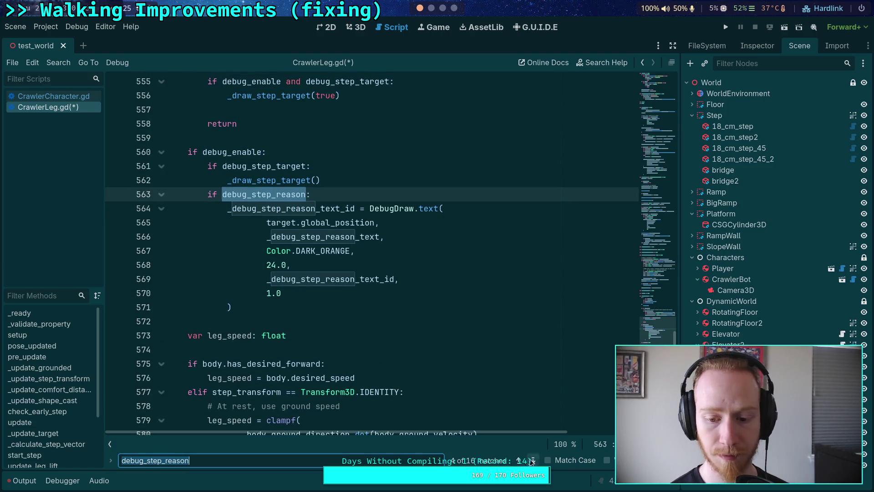
# Step through every debug_step_reason match, wrapping around back to the check at line 563.
pyautogui.click(533, 461)
pyautogui.click(533, 461)
pyautogui.click(533, 461)
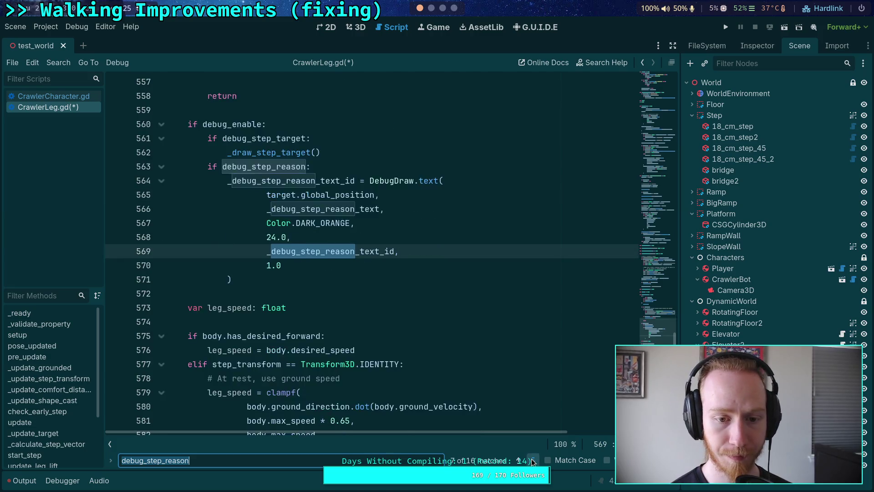
pyautogui.click(533, 460)
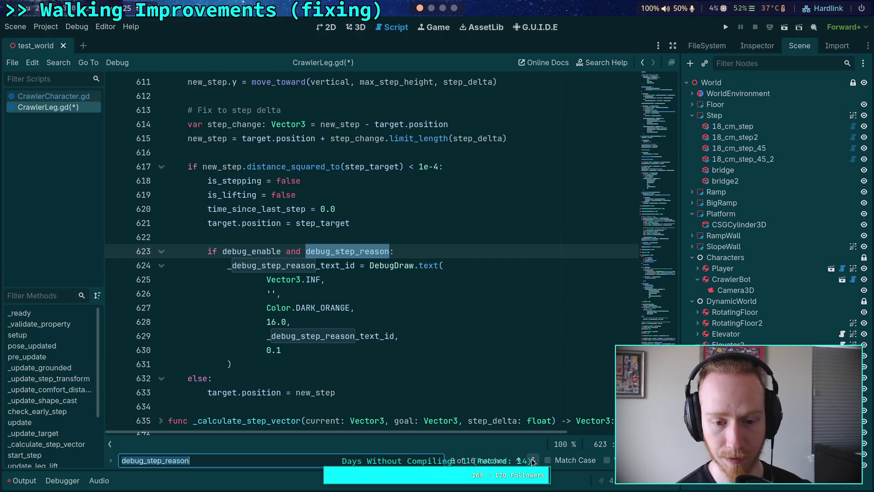
pyautogui.click(532, 460)
pyautogui.click(532, 460)
pyautogui.click(532, 461)
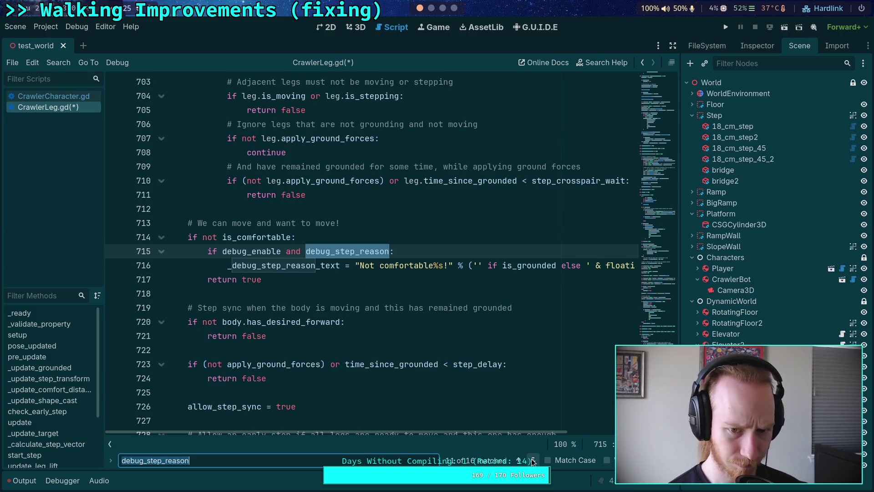
pyautogui.click(533, 461)
pyautogui.click(533, 460)
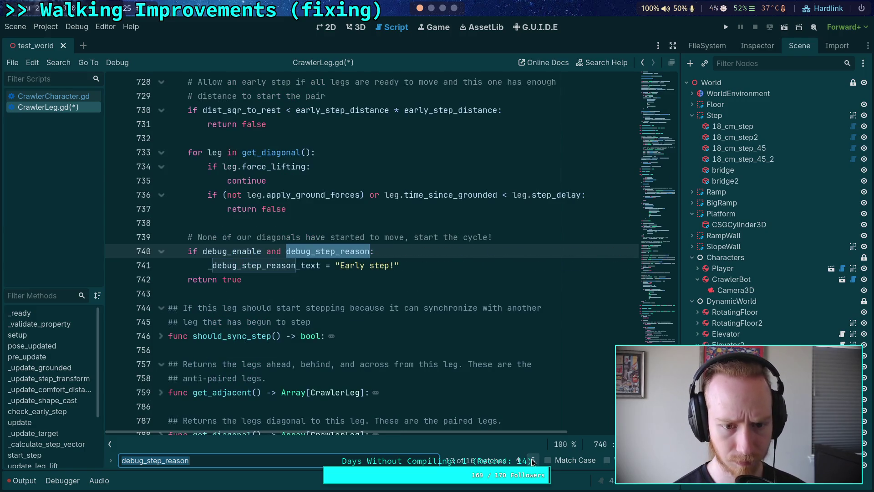
pyautogui.click(533, 461)
pyautogui.click(533, 461)
pyautogui.click(532, 461)
pyautogui.click(533, 460)
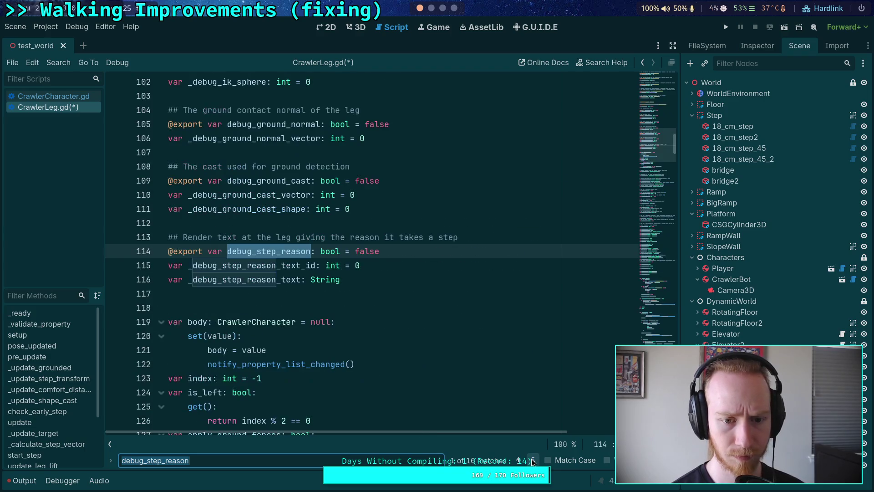
pyautogui.click(532, 461)
pyautogui.click(533, 461)
pyautogui.click(533, 461)
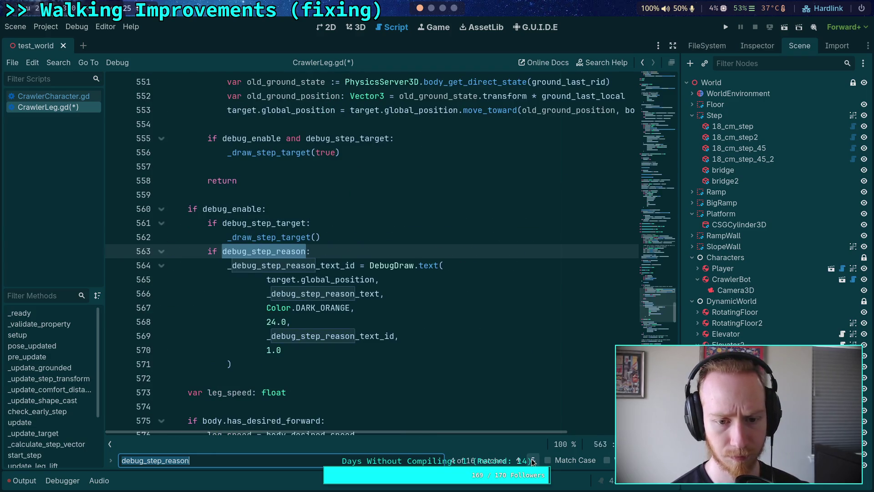
pyautogui.click(355, 244)
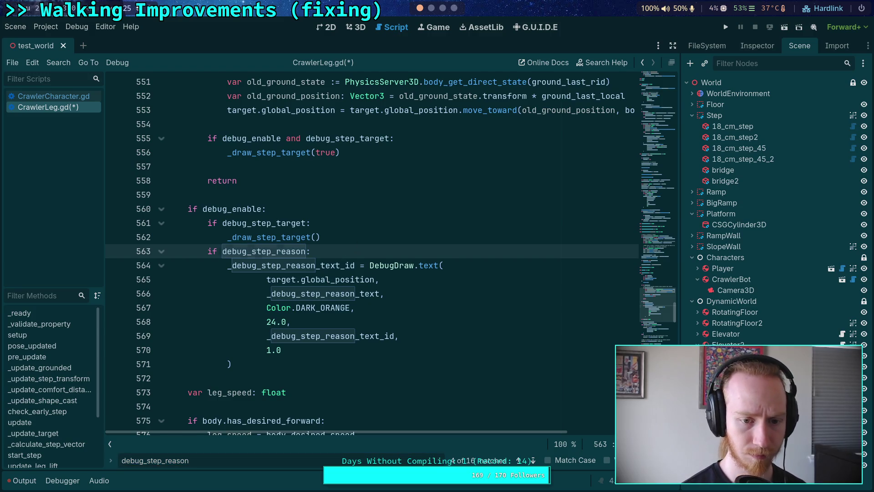
# Replace the DebugDraw.text block at line 564 with a _draw_step_reason() call.
pyautogui.press('Return')
pyautogui.write('_dra')
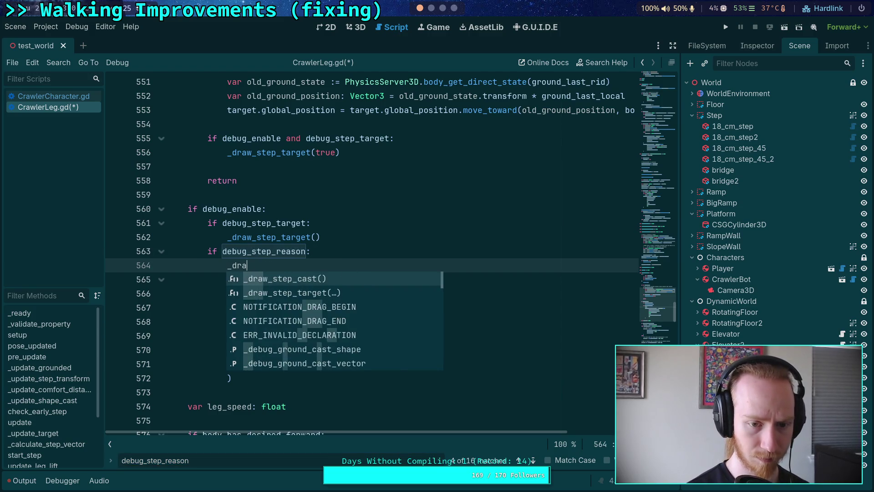
pyautogui.write('w_step_reas')
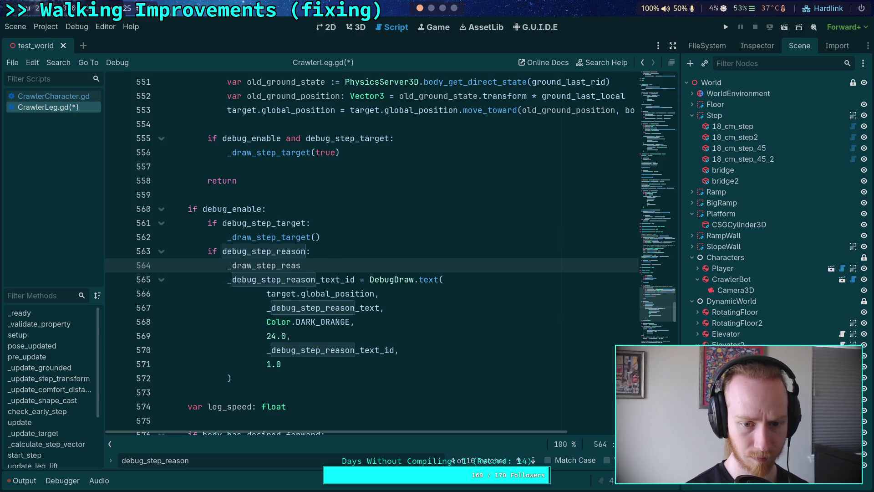
pyautogui.write('on()')
pyautogui.scroll(-2, 292, 250)
pyautogui.moveTo(232, 295); pyautogui.dragTo(227, 195)
pyautogui.hotkey('ctrl', 'c')
pyautogui.press('BackSpace')
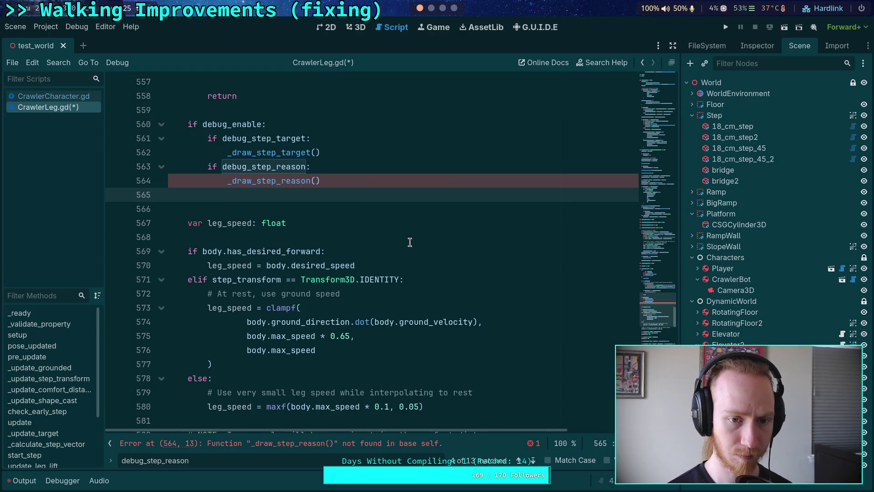
pyautogui.press('BackSpace')
# Add func _draw_step_reason(clear: bool = false) -> void: at the end of the script.
pyautogui.moveTo(665, 261); pyautogui.dragTo(663, 205)
pyautogui.scroll(-3, 400, 342)
pyautogui.click(287, 342)
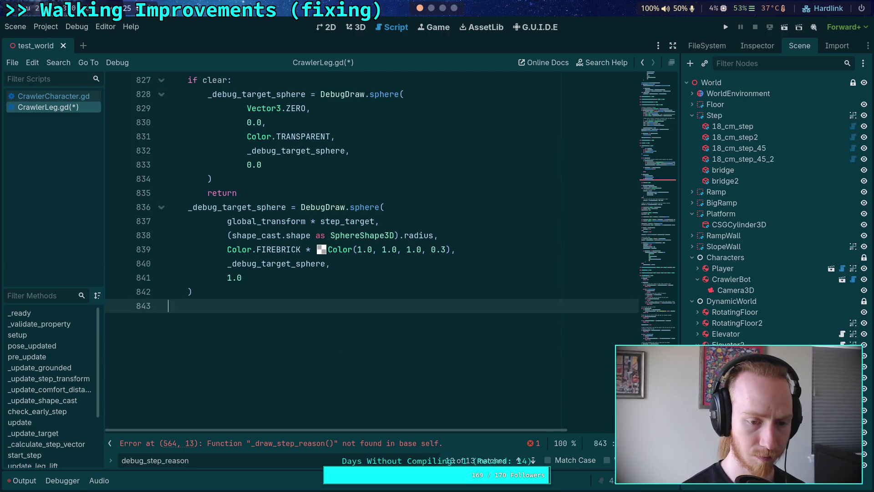
pyautogui.press('Return')
pyautogui.write('func dr')
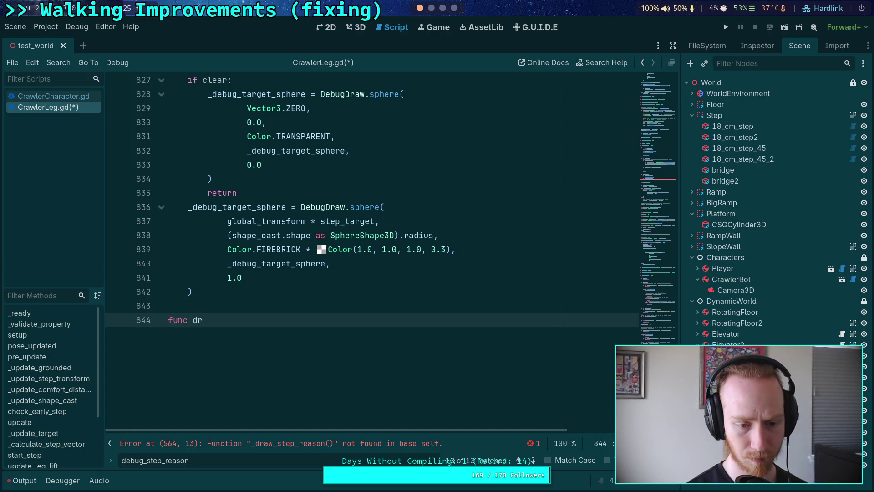
pyautogui.press('BackSpace')
pyautogui.press('BackSpace')
pyautogui.write('_draw_step')
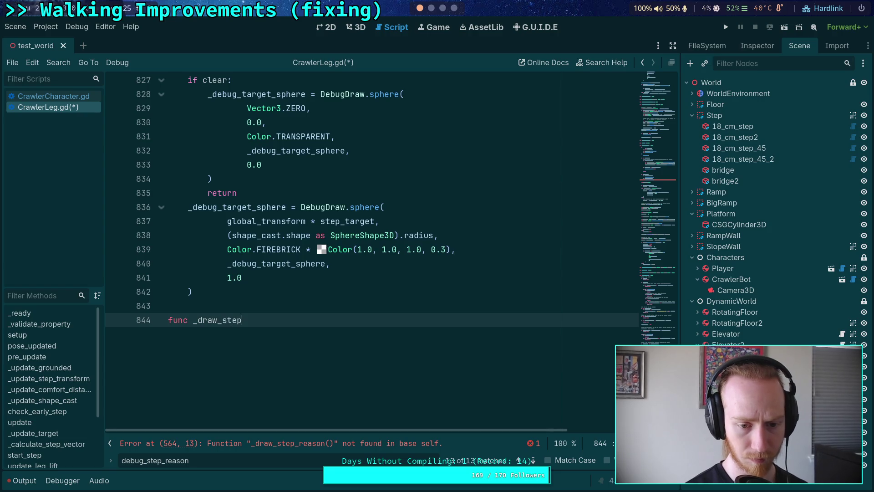
pyautogui.write('_reason(')
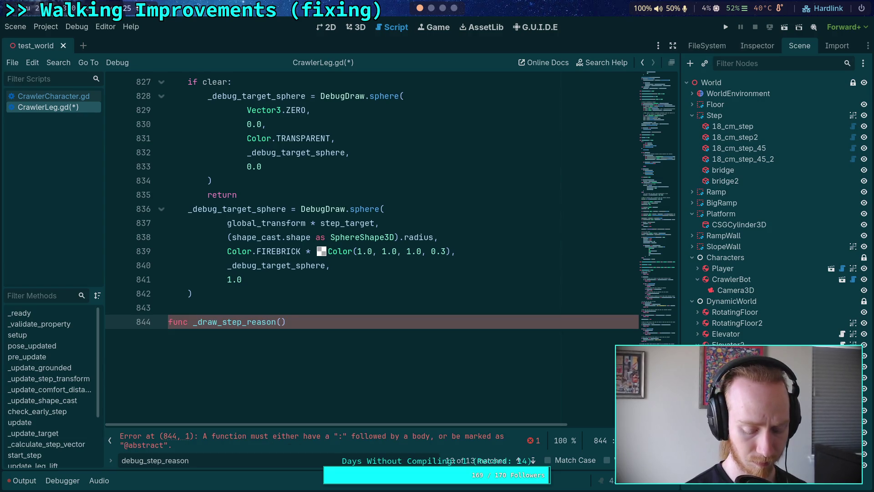
pyautogui.press('BackSpace')
pyautogui.press('BackSpace')
pyautogui.write('clear;')
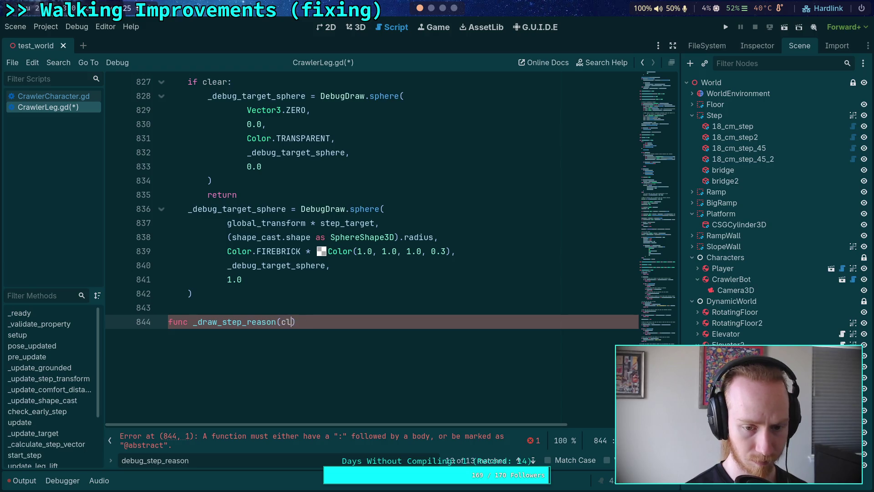
pyautogui.press('BackSpace')
pyautogui.press('BackSpace')
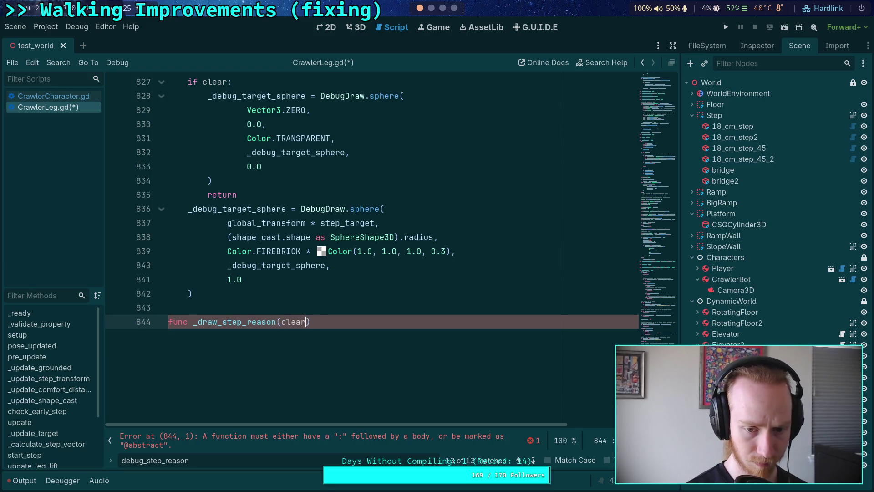
pyautogui.write(': bool = false')
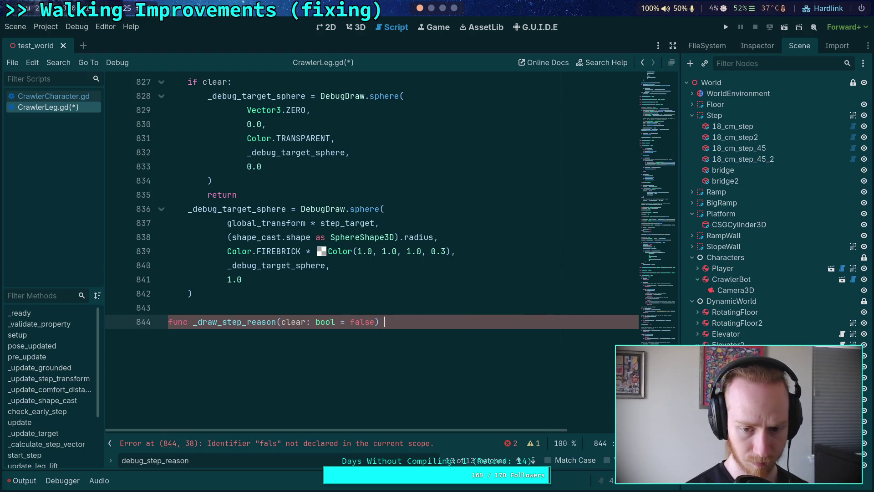
# Paste the DebugDraw.text step-reason block into _draw_step_reason and fix its indentation.
pyautogui.hotkey('ctrl', 'v')
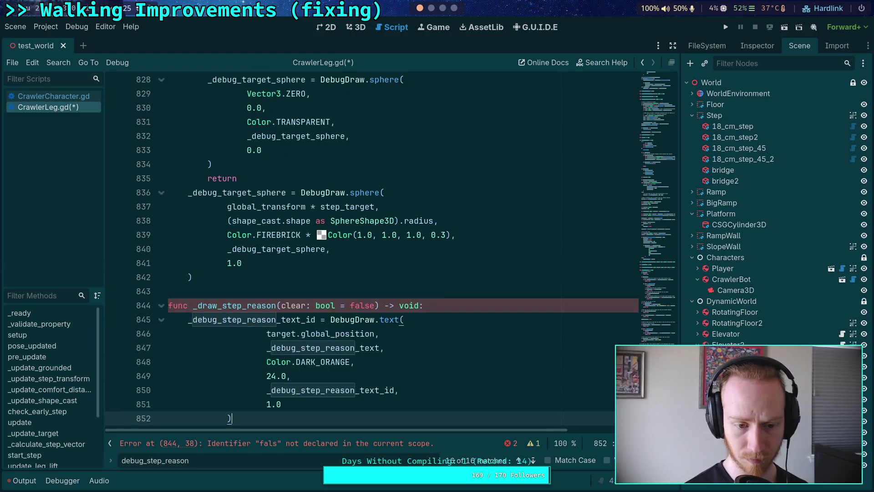
pyautogui.moveTo(232, 418); pyautogui.dragTo(256, 352)
pyautogui.hotkey('shift', 'Up')
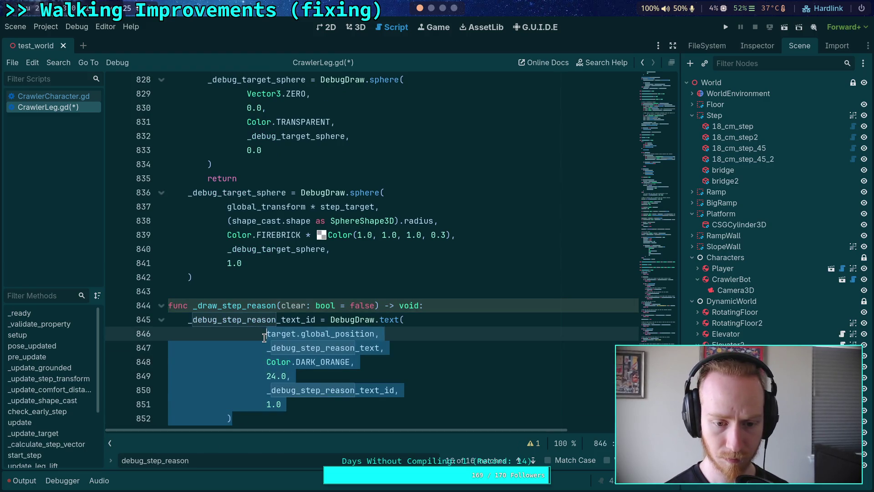
pyautogui.press('Tab')
pyautogui.hotkey('shift', 'Tab')
pyautogui.hotkey('shift', 'Tab')
pyautogui.hotkey('shift', 'Tab')
pyautogui.click(452, 303)
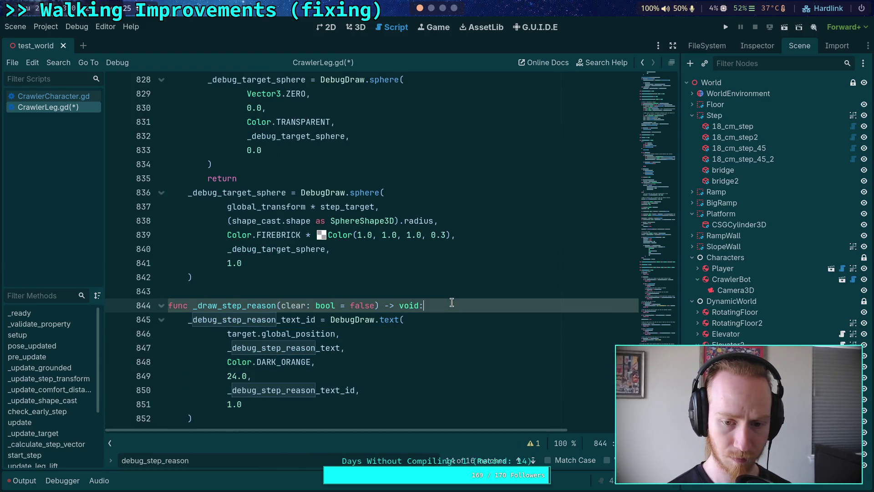
# Cycle through debug_step_reason matches to reach the check at line 616.
pyautogui.scroll(20, 437, 304)
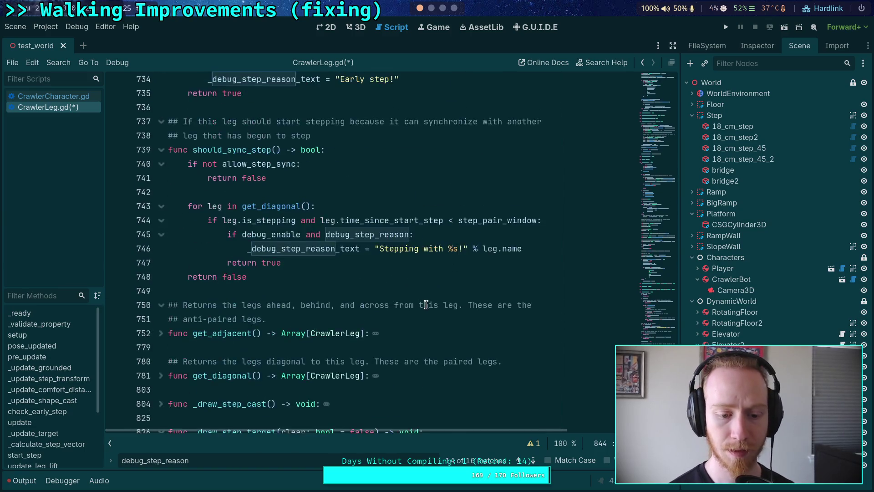
pyautogui.scroll(6, 426, 305)
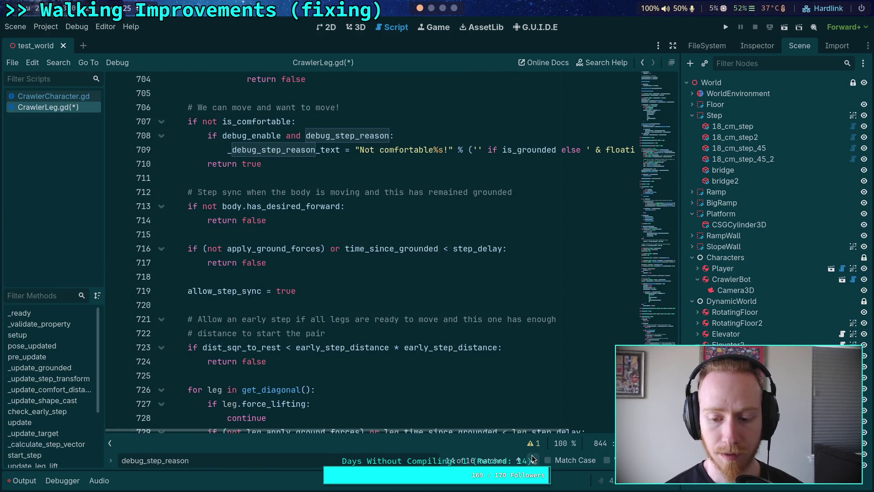
pyautogui.click(533, 459)
pyautogui.click(532, 456)
pyautogui.click(532, 455)
pyautogui.click(532, 455)
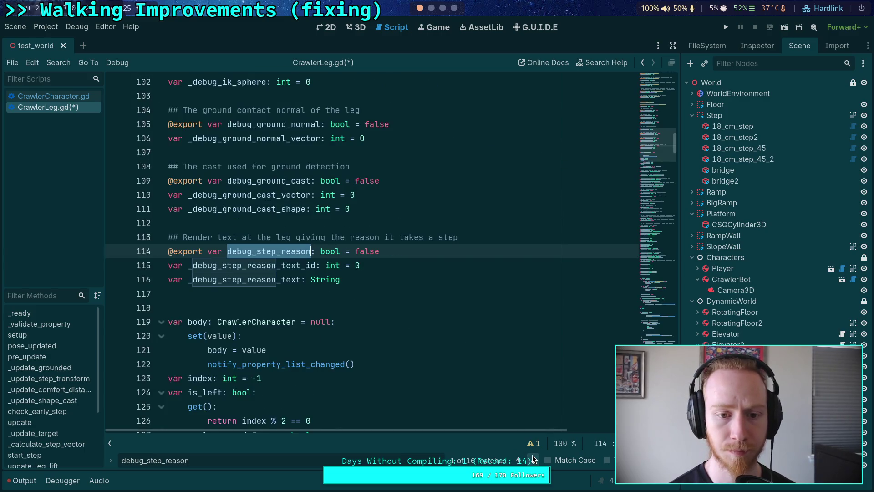
pyautogui.click(532, 455)
pyautogui.click(531, 454)
pyautogui.click(532, 455)
pyautogui.click(532, 455)
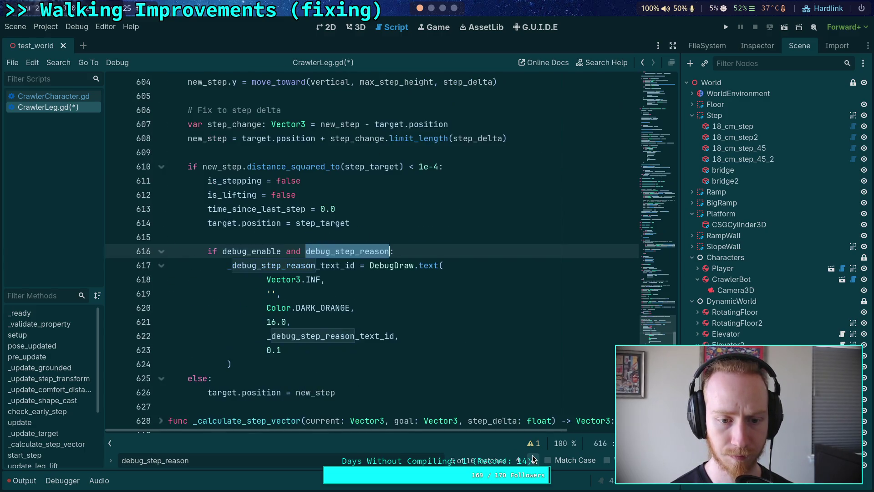
pyautogui.click(406, 252)
# Replace the inline DebugDraw.text block at line 616 with a _draw_step_reason(true) call.
pyautogui.press('Return')
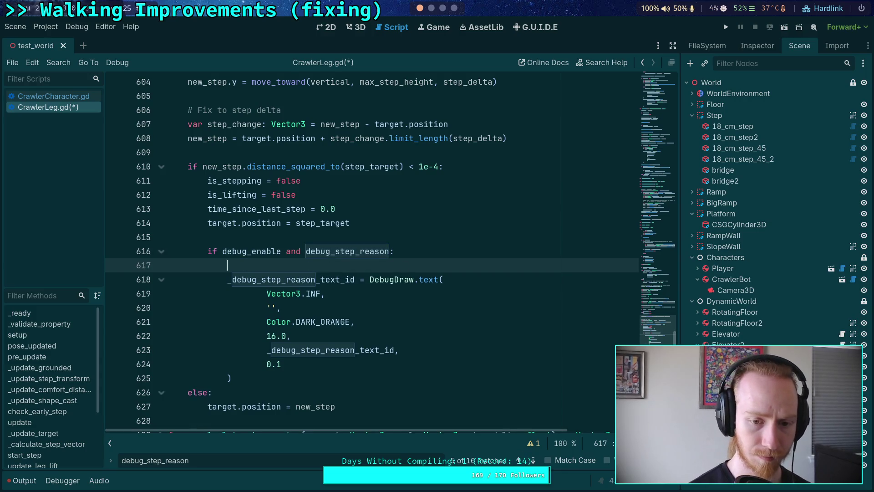
pyautogui.write('_draw')
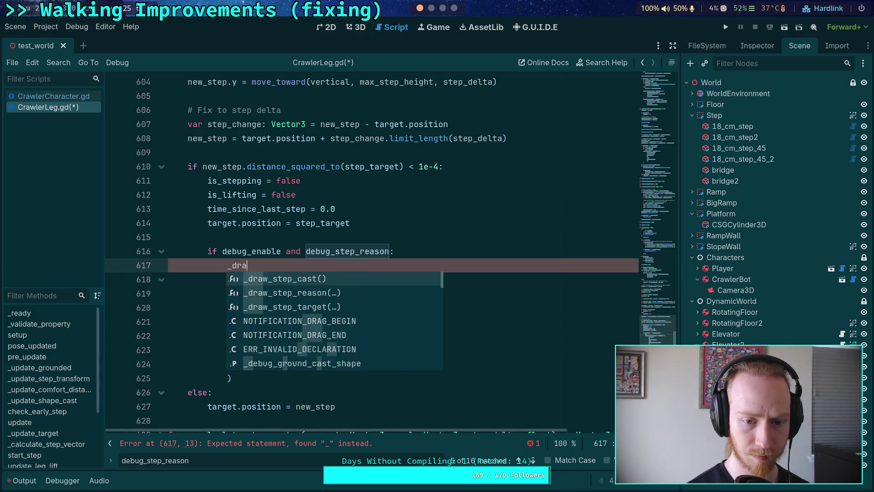
pyautogui.press('Down')
pyautogui.press('Return')
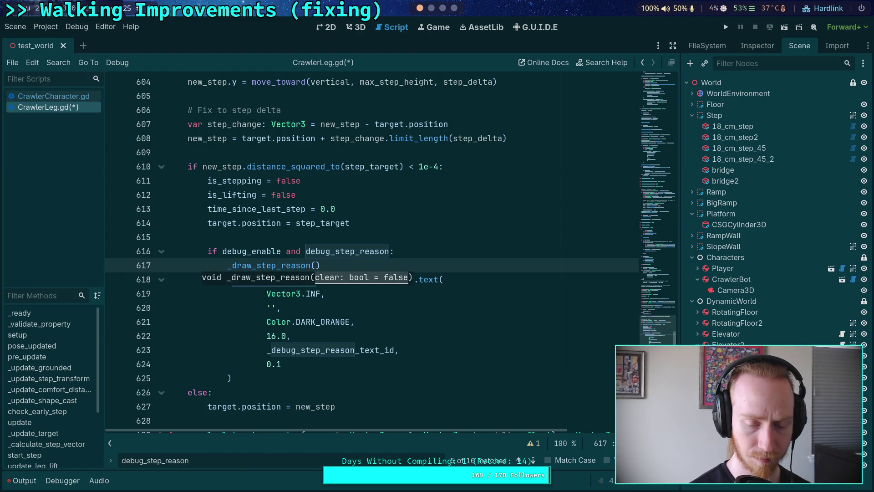
pyautogui.write('h')
pyautogui.press('BackSpace')
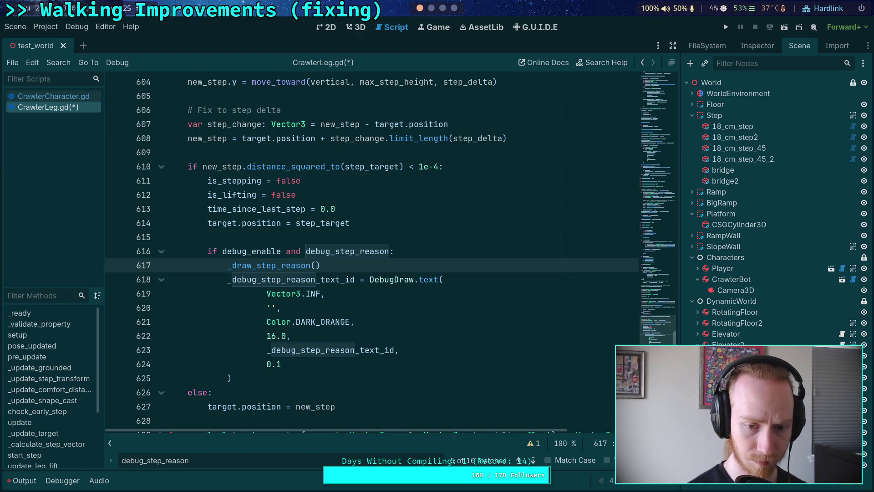
pyautogui.write('true')
pyautogui.moveTo(253, 375); pyautogui.dragTo(227, 279)
pyautogui.hotkey('ctrl', 'c')
pyautogui.press('BackSpace')
pyautogui.press('BackSpace')
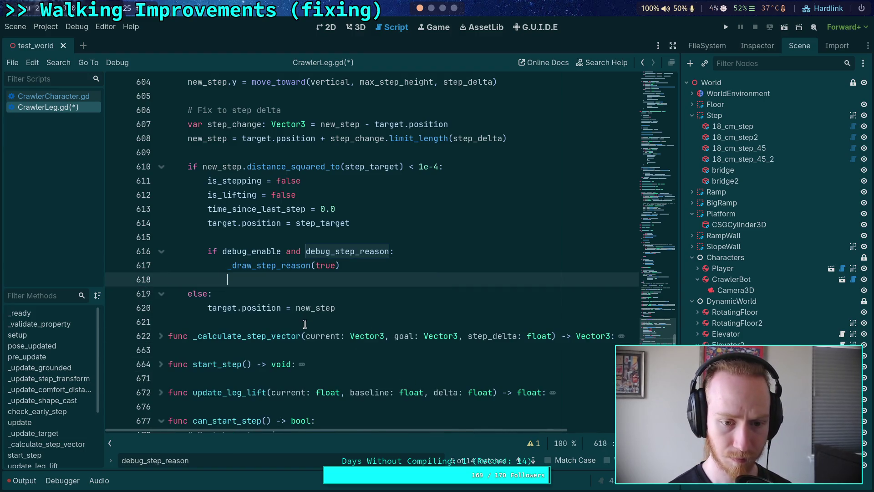
pyautogui.press('BackSpace')
# Step through the remaining debug_step_reason matches down to the _draw_step_reason signature.
pyautogui.click(534, 461)
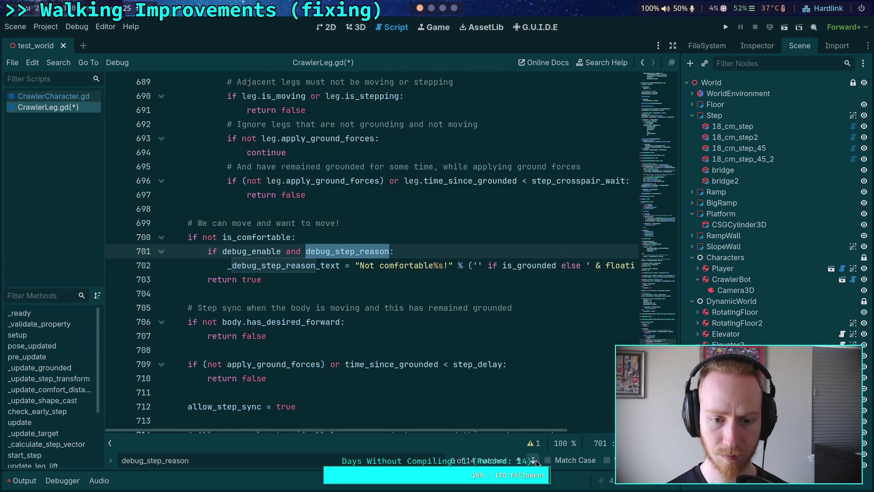
pyautogui.click(536, 461)
pyautogui.click(536, 461)
pyautogui.click(536, 462)
pyautogui.click(536, 461)
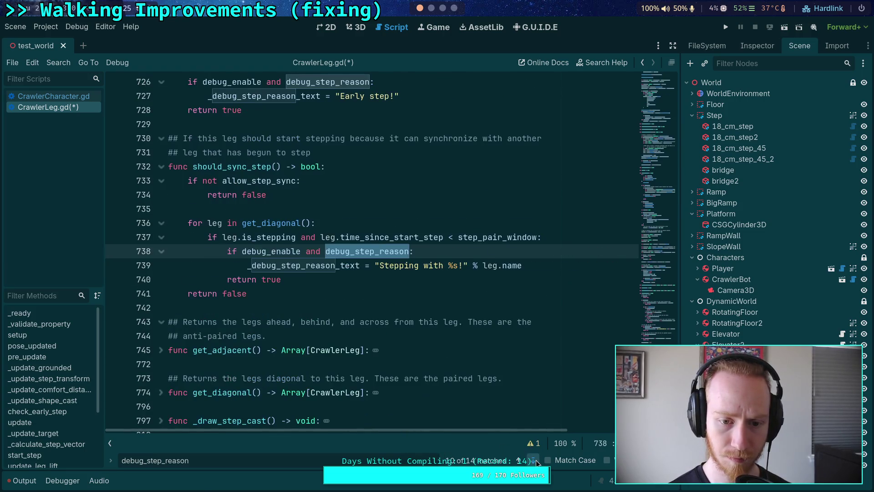
pyautogui.click(535, 461)
pyautogui.click(535, 462)
pyautogui.click(437, 237)
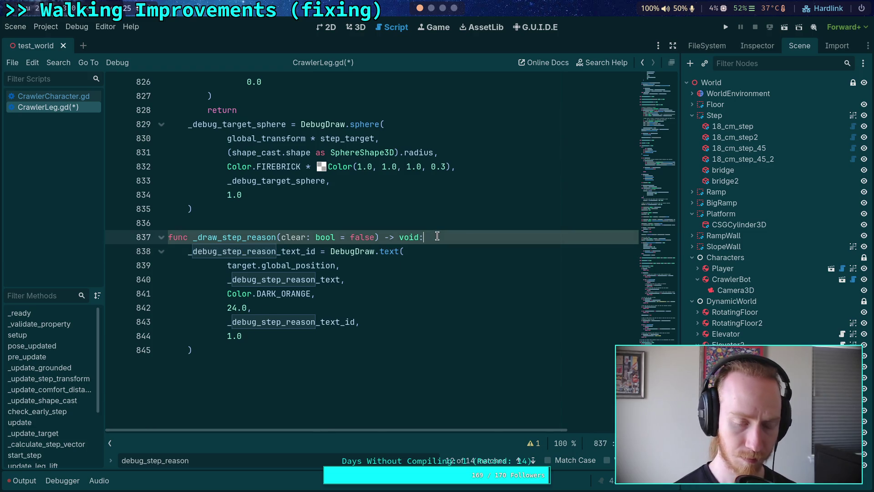
# Add an 'if clear:' branch with the empty-text DebugDraw.text call and return, then save.
pyautogui.press('Return')
pyautogui.write('lear:')
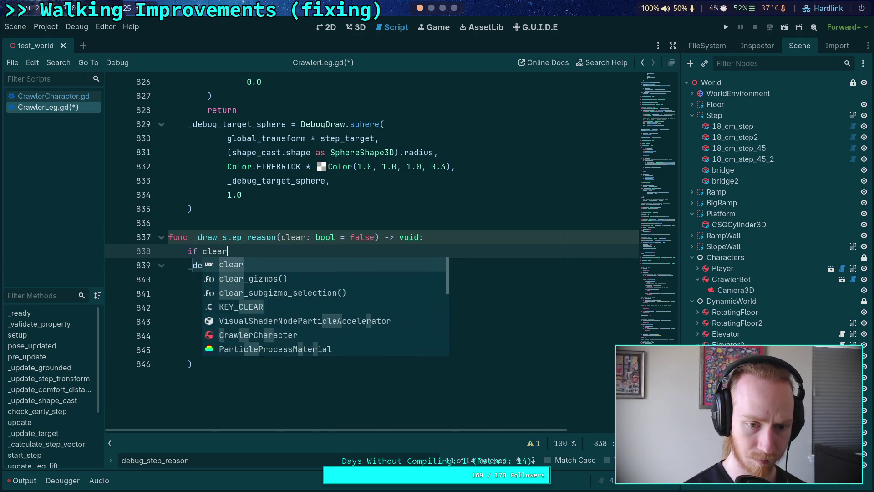
pyautogui.press('Return')
pyautogui.hotkey('ctrl', 'v')
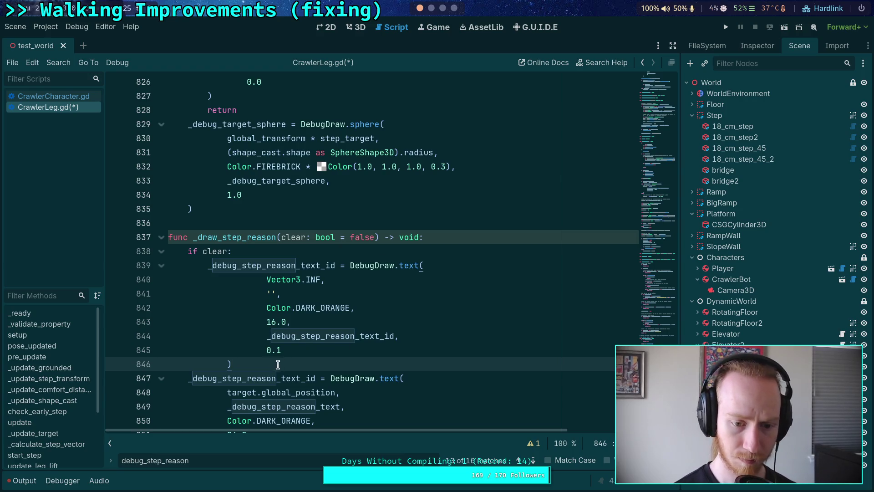
pyautogui.hotkey('shift', 'Up')
pyautogui.hotkey('shift', 'Up')
pyautogui.hotkey('shift', 'Up')
pyautogui.hotkey('shift', 'Tab')
pyautogui.click(277, 364)
pyautogui.press('Return')
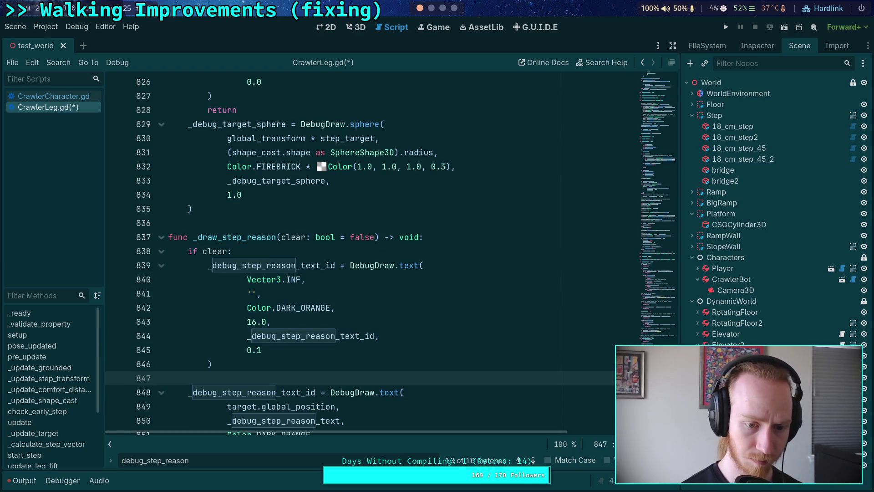
pyautogui.write('return')
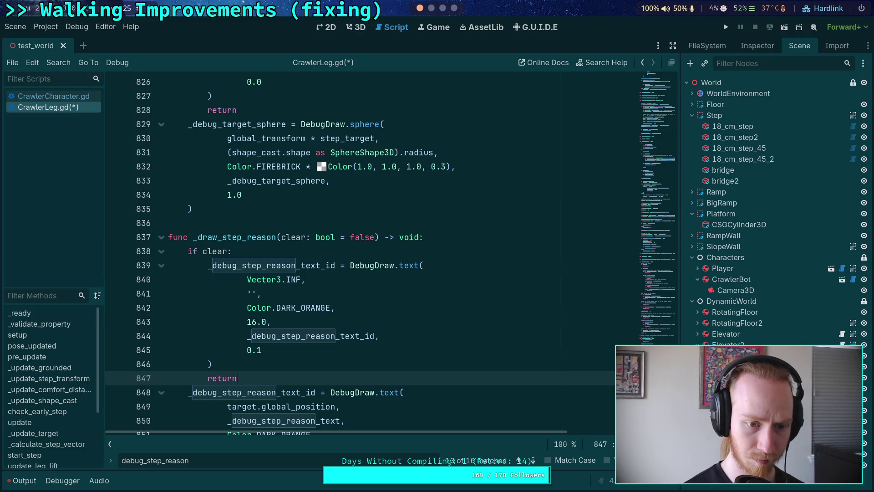
pyautogui.hotkey('ctrl', 's')
# Review the clear branch's DebugDraw.text arguments, including the 24.0 text size.
pyautogui.click(292, 339)
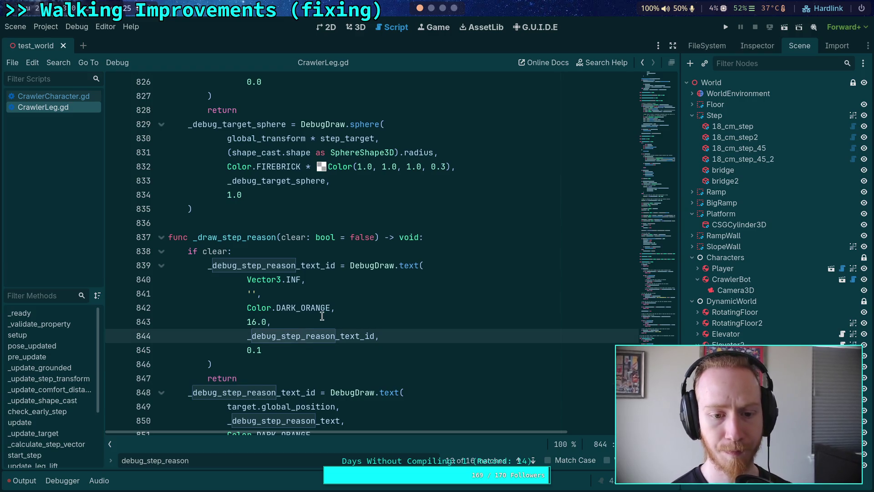
pyautogui.scroll(-2, 322, 315)
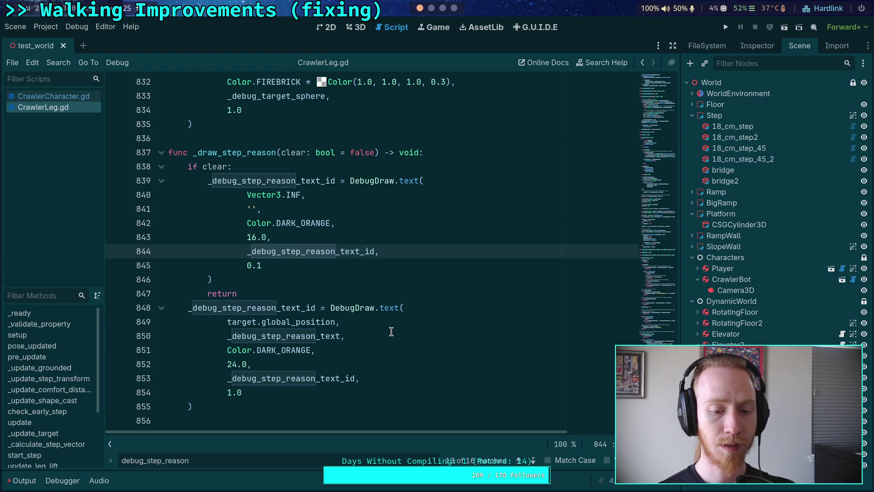
pyautogui.click(382, 363)
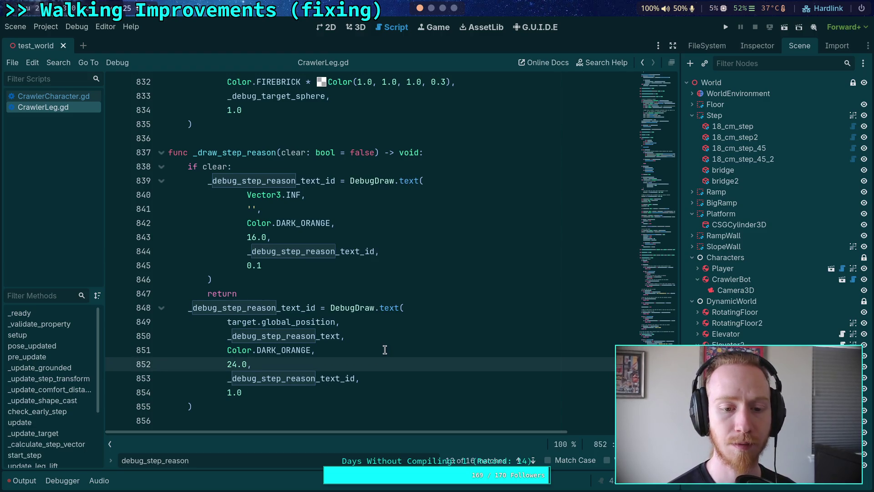
pyautogui.click(446, 166)
pyautogui.scroll(3, 456, 256)
pyautogui.scroll(3, 456, 253)
pyautogui.scroll(-1, 387, 231)
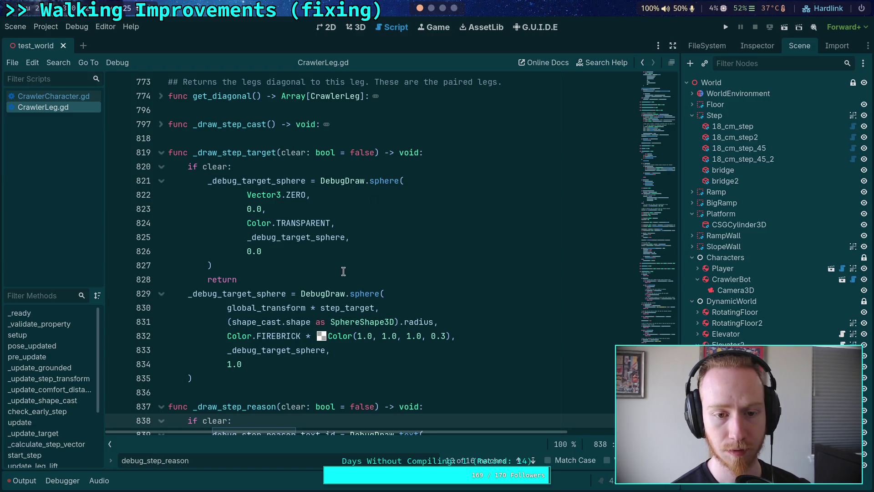
pyautogui.doubleClick(254, 251)
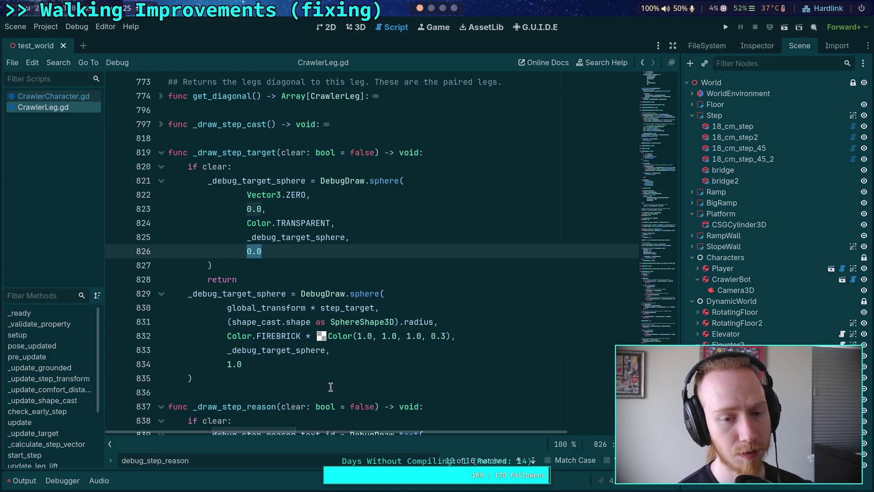
pyautogui.scroll(-1, 330, 386)
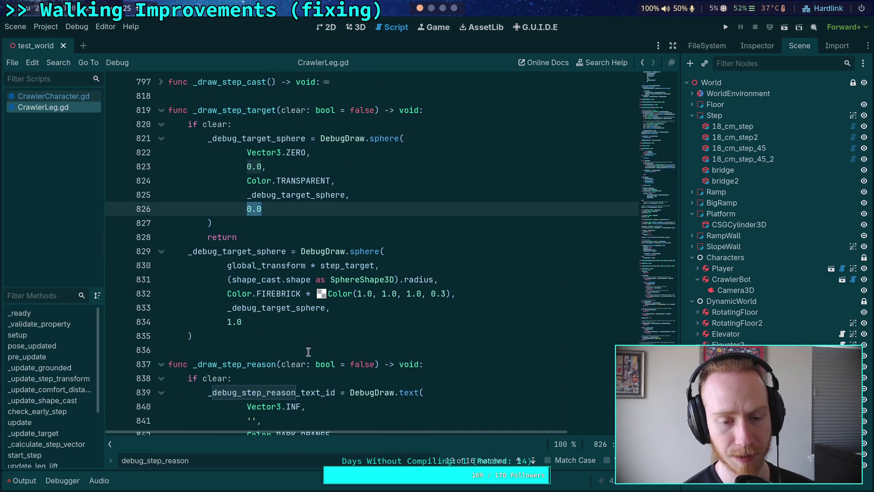
pyautogui.moveTo(370, 139)
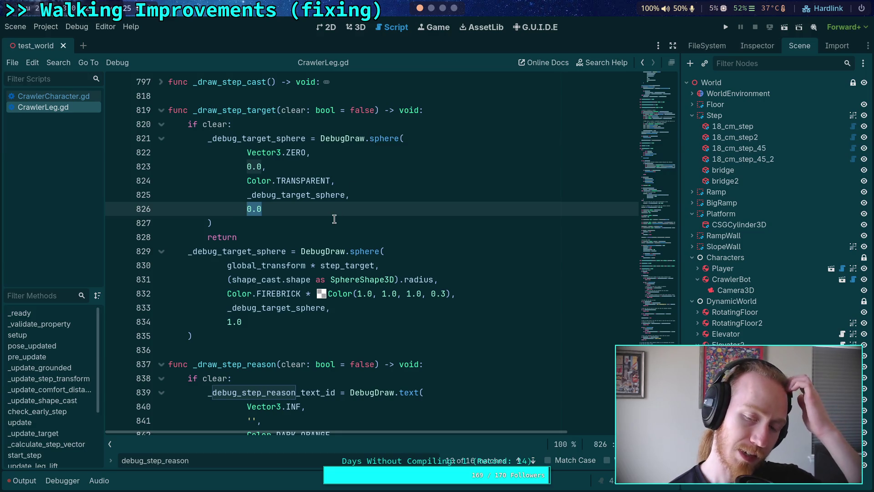
pyautogui.click(234, 349)
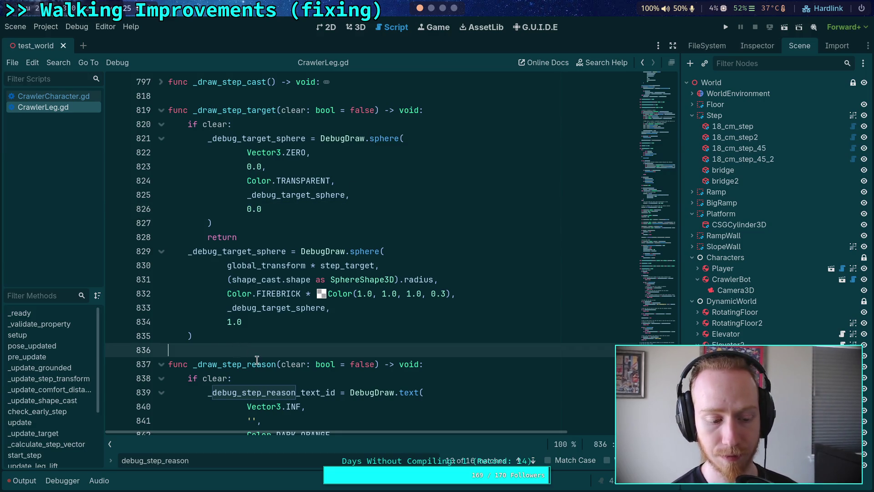
pyautogui.scroll(-5, 255, 358)
pyautogui.scroll(5, 279, 350)
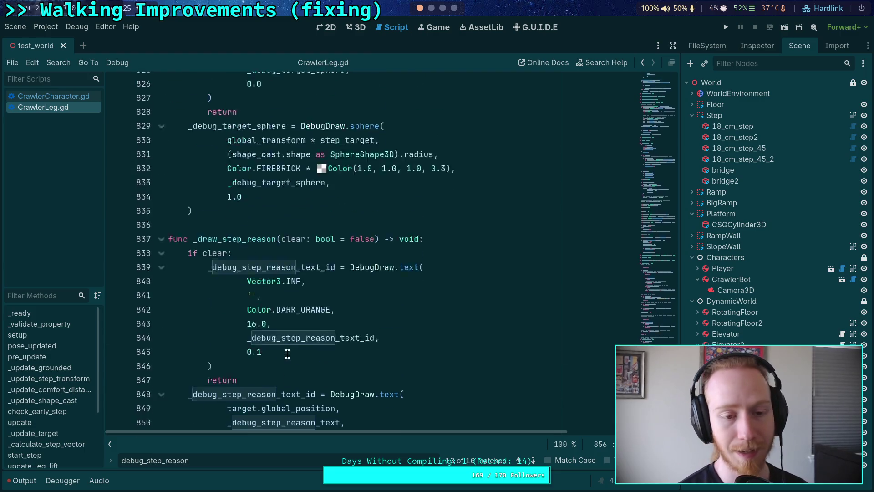
pyautogui.scroll(2, 304, 359)
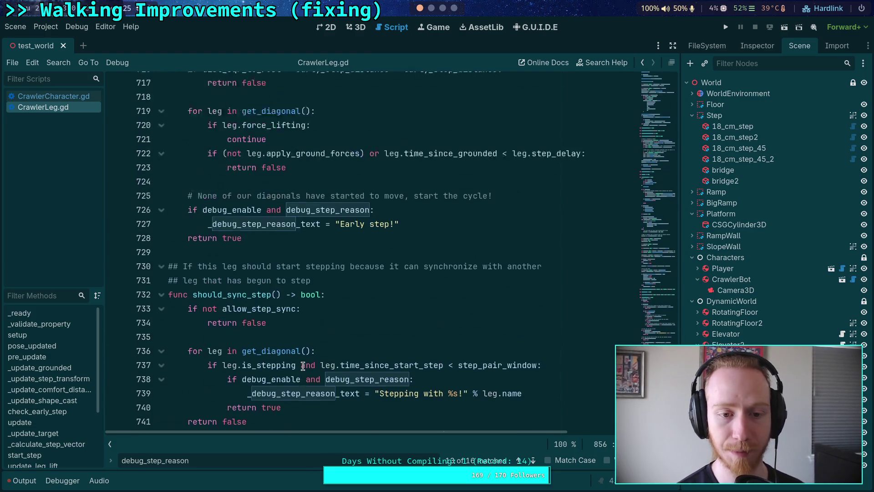
pyautogui.click(536, 461)
pyautogui.click(536, 462)
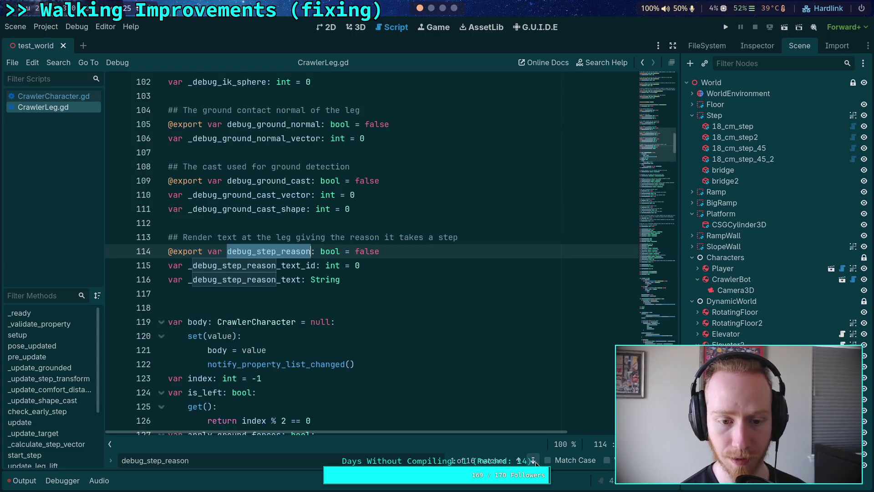
pyautogui.click(536, 462)
pyautogui.click(536, 462)
pyautogui.click(536, 461)
pyautogui.click(535, 461)
pyautogui.click(536, 461)
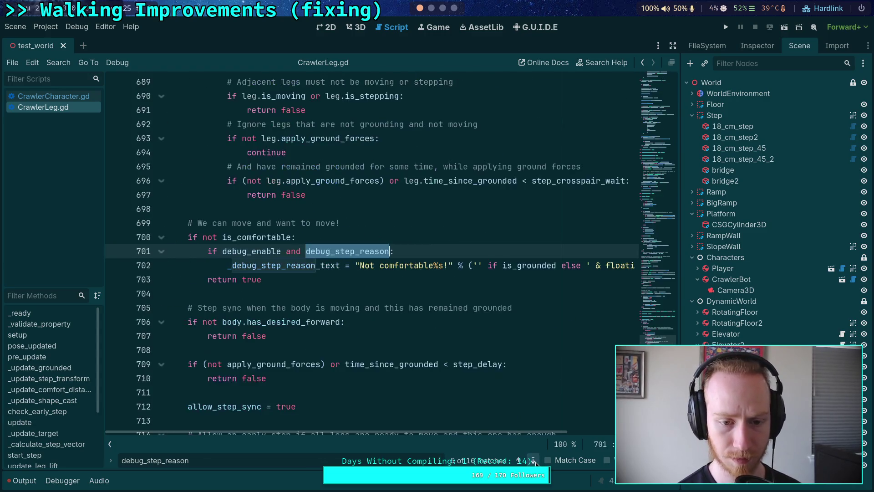
pyautogui.click(536, 462)
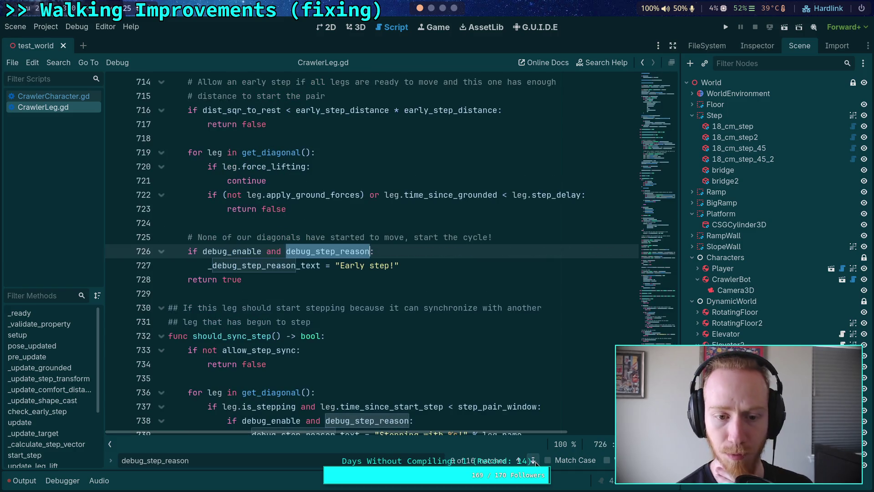
pyautogui.click(518, 461)
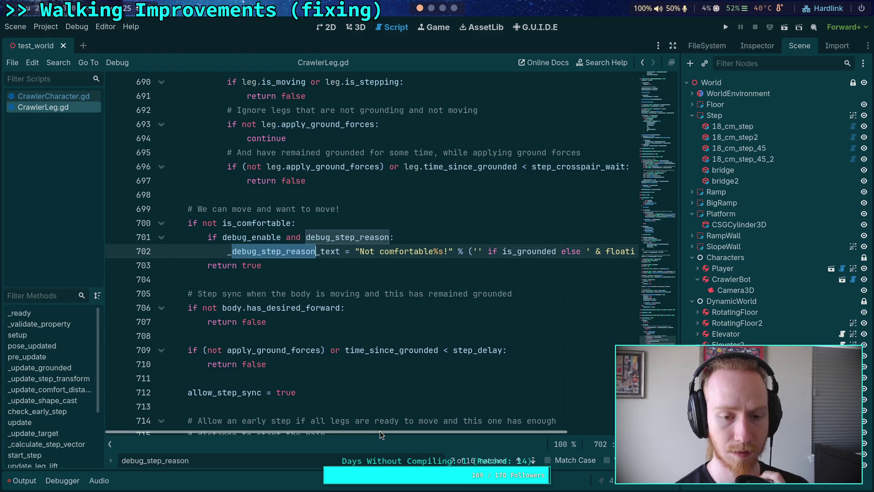
pyautogui.click(532, 461)
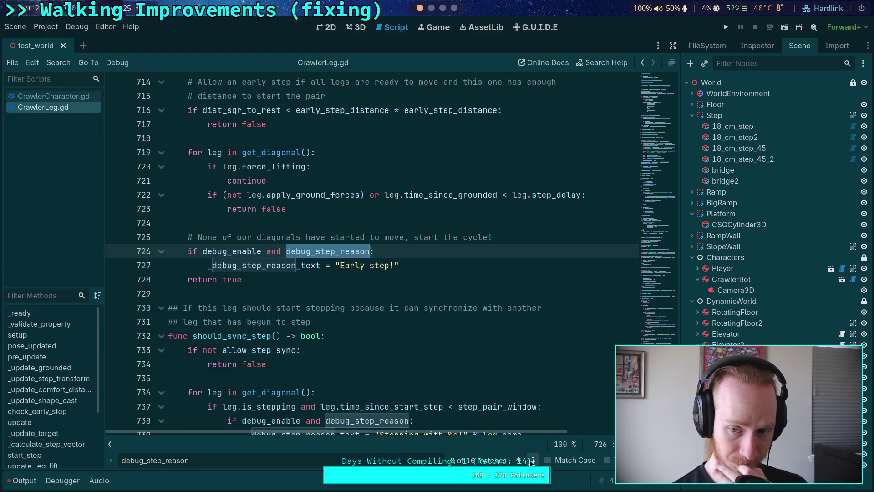
pyautogui.click(532, 461)
pyautogui.click(532, 460)
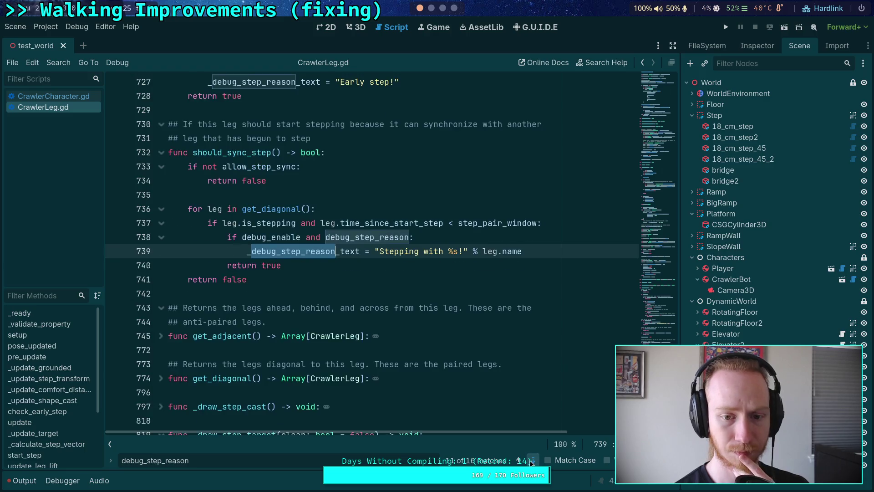
pyautogui.click(531, 460)
pyautogui.moveTo(189, 461); pyautogui.dragTo(149, 460)
# Add a _draw_ik_target() call under the debug_ik_target check at line 292 and delete the old inline sphere block.
pyautogui.write('enable')
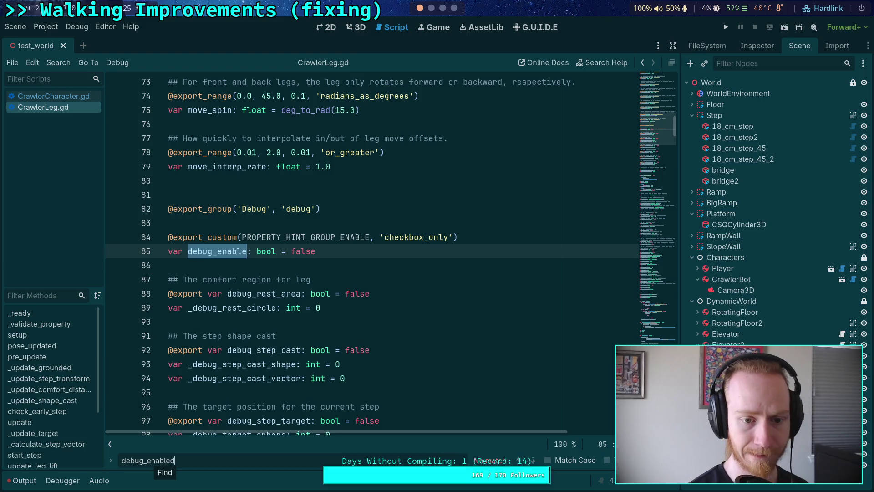
pyautogui.click(532, 460)
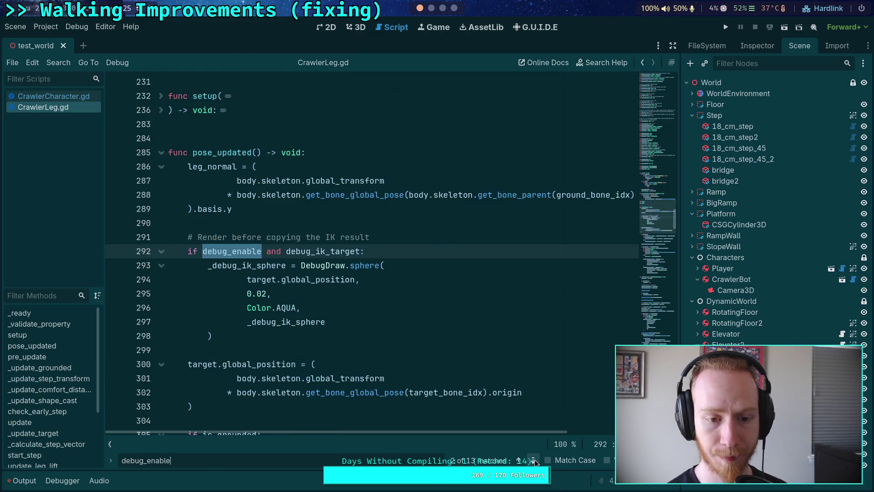
pyautogui.click(403, 251)
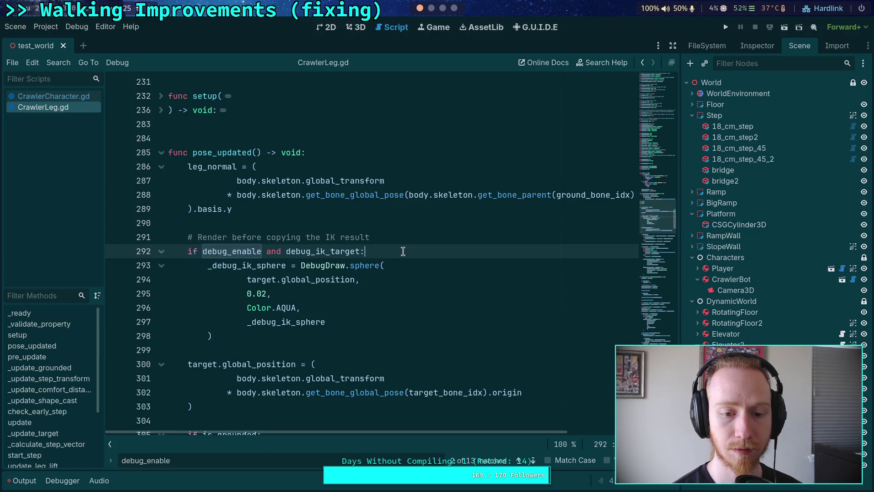
pyautogui.scroll(-1, 445, 319)
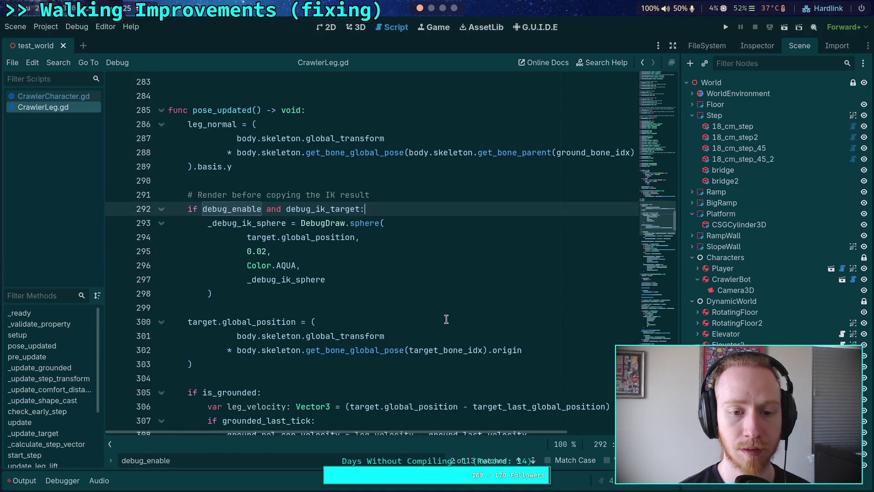
pyautogui.press('Return')
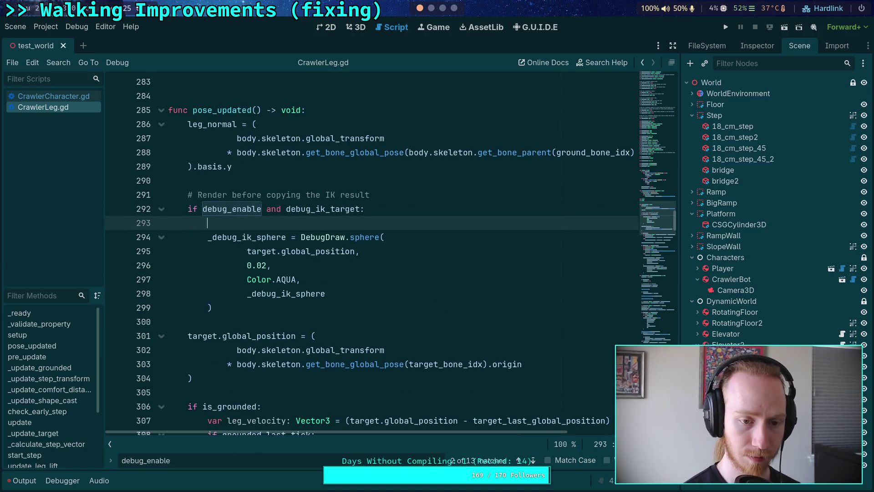
pyautogui.write('_draw_ix')
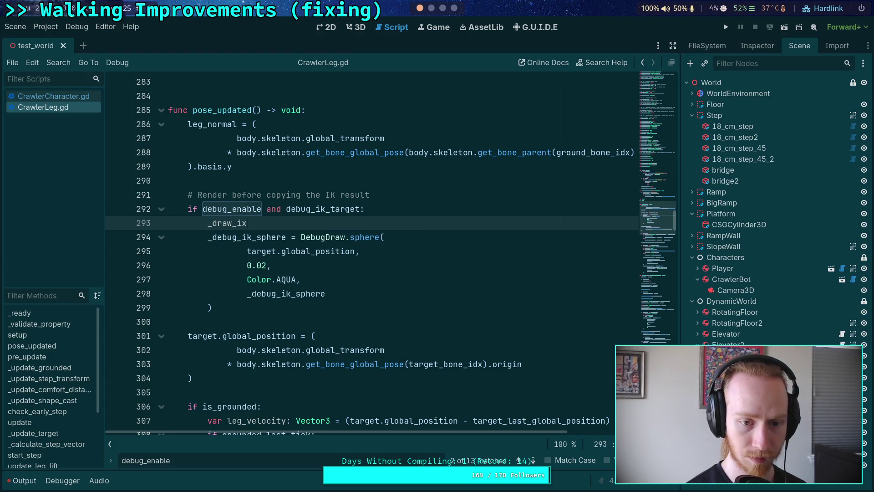
pyautogui.write('rget')
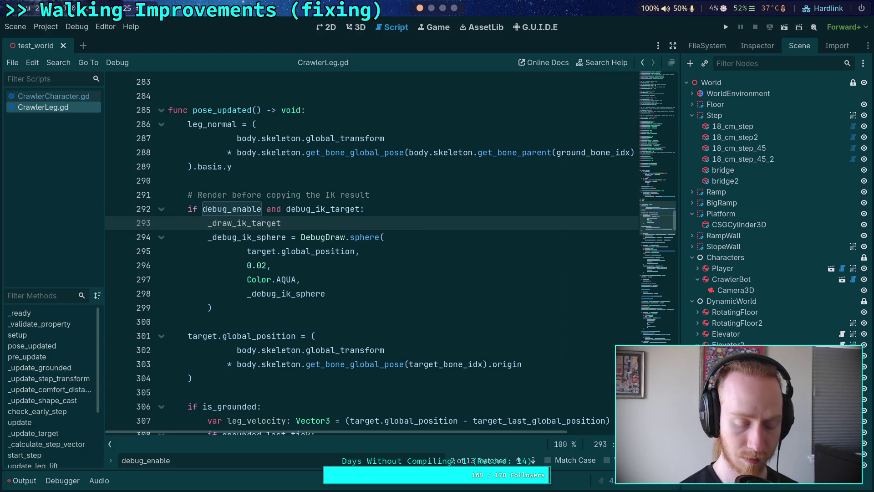
pyautogui.write('()')
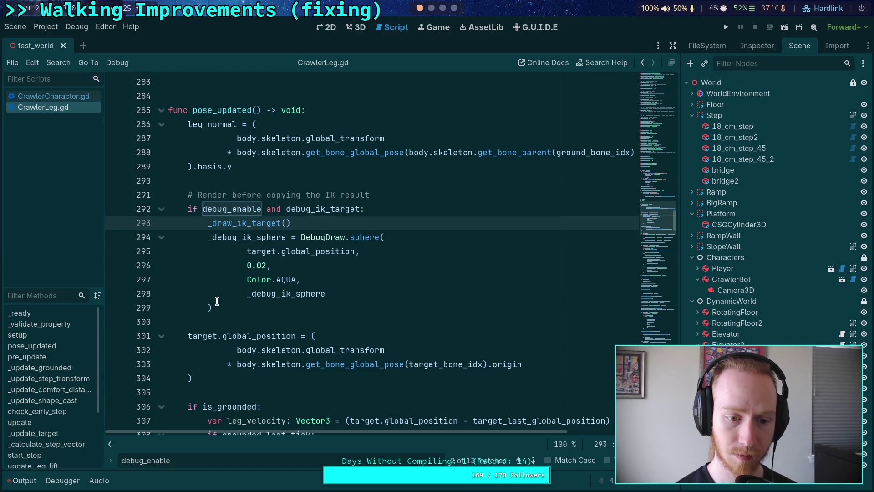
pyautogui.moveTo(217, 301); pyautogui.dragTo(207, 237)
pyautogui.hotkey('ctrl', 'c')
pyautogui.press('BackSpace')
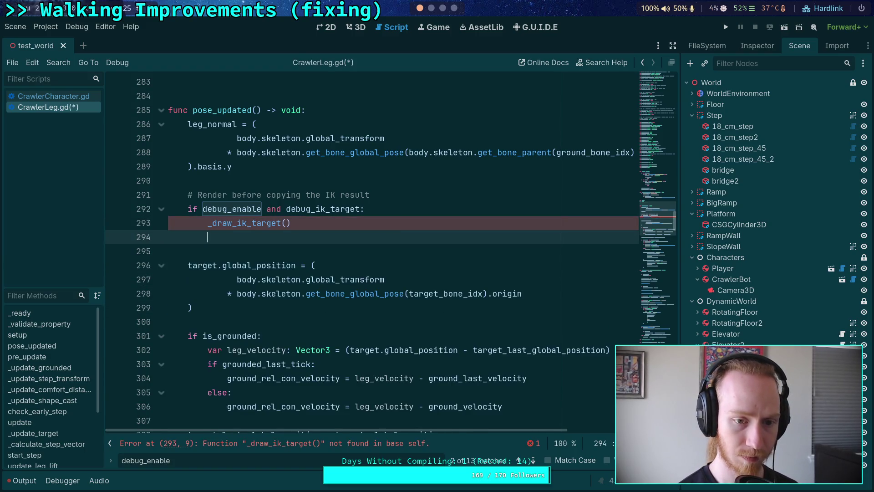
# Remove the leftover blank line and fold the _draw_step_reason and _draw_step_target functions.
pyautogui.press('BackSpace')
pyautogui.scroll(-20, 556, 296)
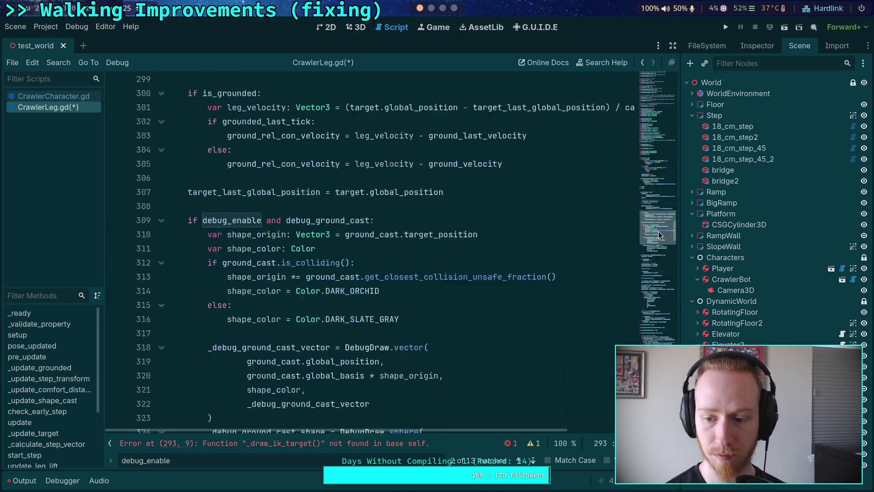
pyautogui.scroll(-4, 168, 130)
pyautogui.click(161, 109)
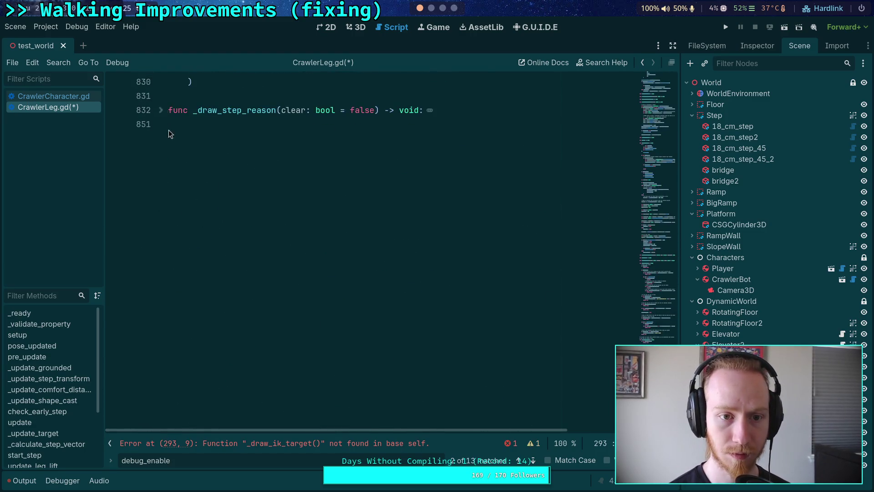
pyautogui.scroll(5, 166, 215)
pyautogui.scroll(3, 159, 205)
pyautogui.click(161, 194)
# Add func _draw_ik_target() -> void: at the script end with the pasted, dedented sphere drawing, and save.
pyautogui.click(236, 267)
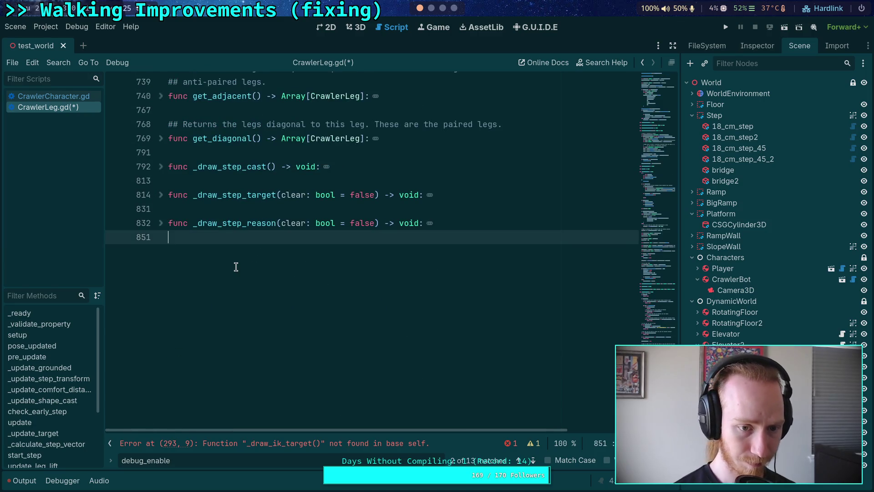
pyautogui.press('Return')
pyautogui.write('func _draw_ik_')
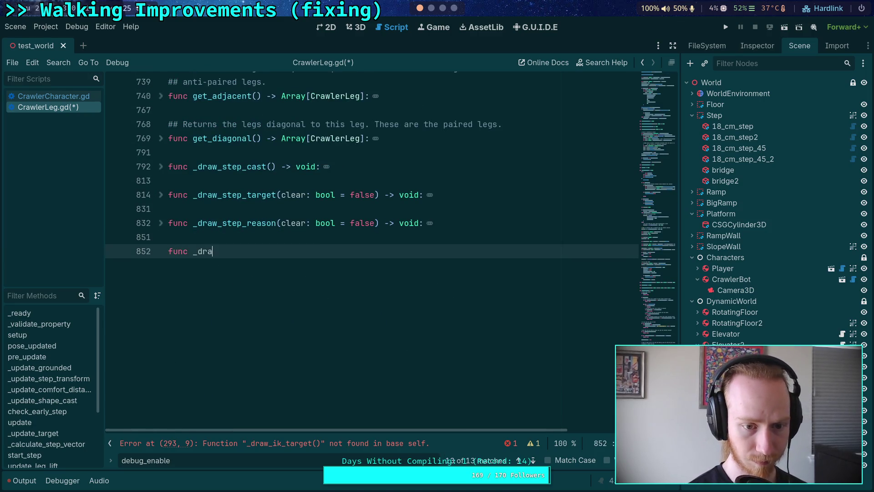
pyautogui.write('targe')
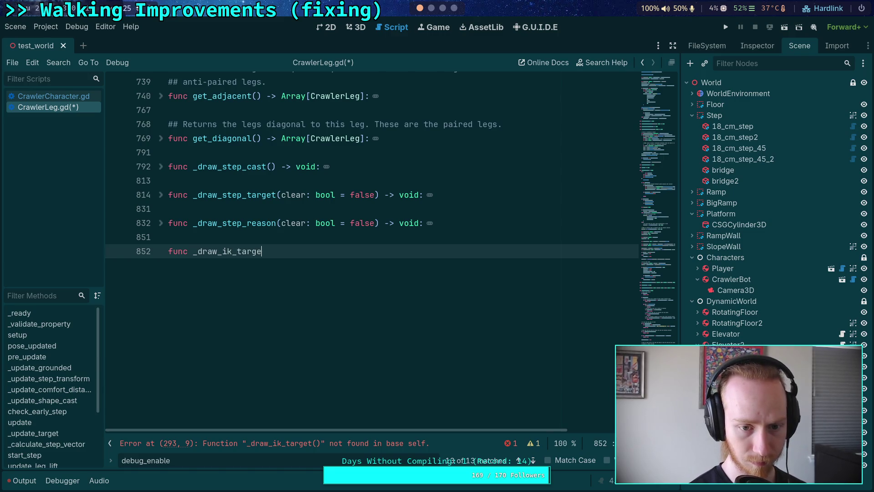
pyautogui.write('t() -> void:')
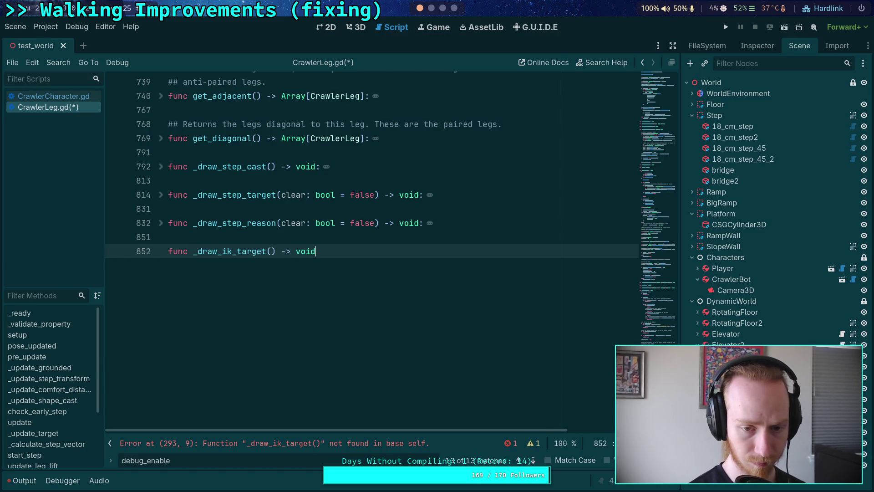
pyautogui.press('Return')
pyautogui.hotkey('ctrl', 'v')
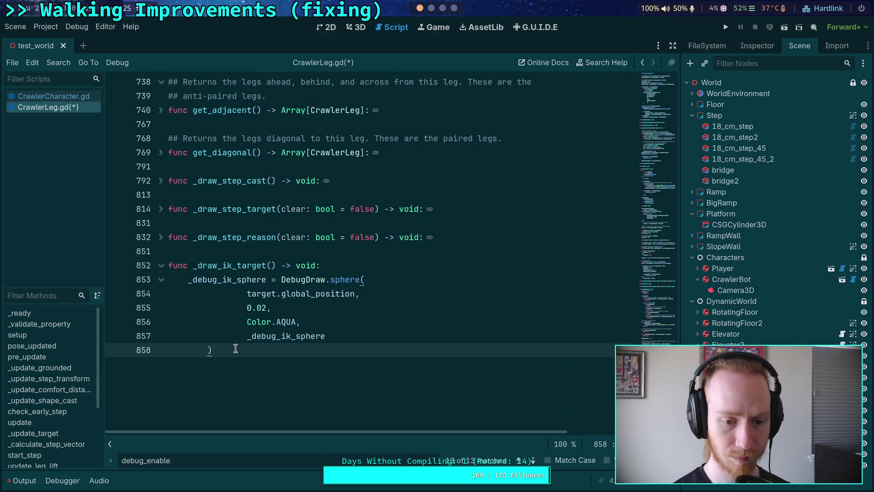
pyautogui.moveTo(212, 350); pyautogui.dragTo(247, 294)
pyautogui.hotkey('shift', 'Tab')
pyautogui.click(283, 310)
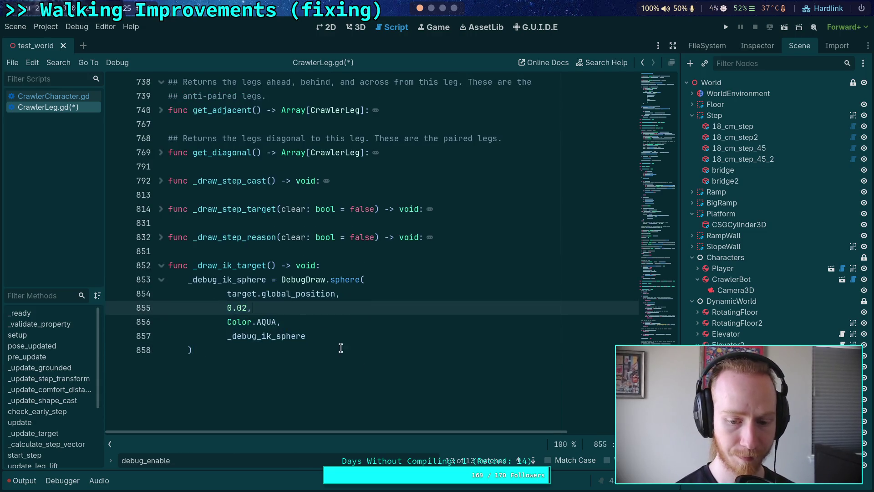
pyautogui.click(533, 461)
pyautogui.click(533, 461)
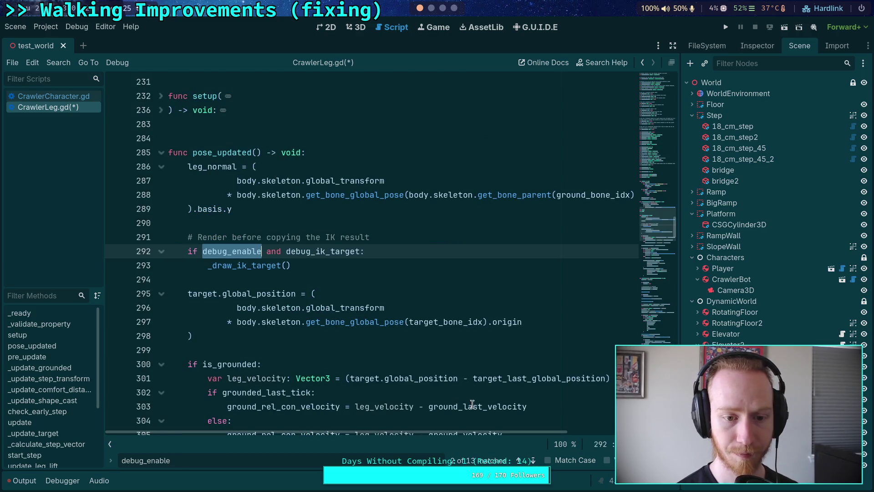
pyautogui.hotkey('ctrl', 's')
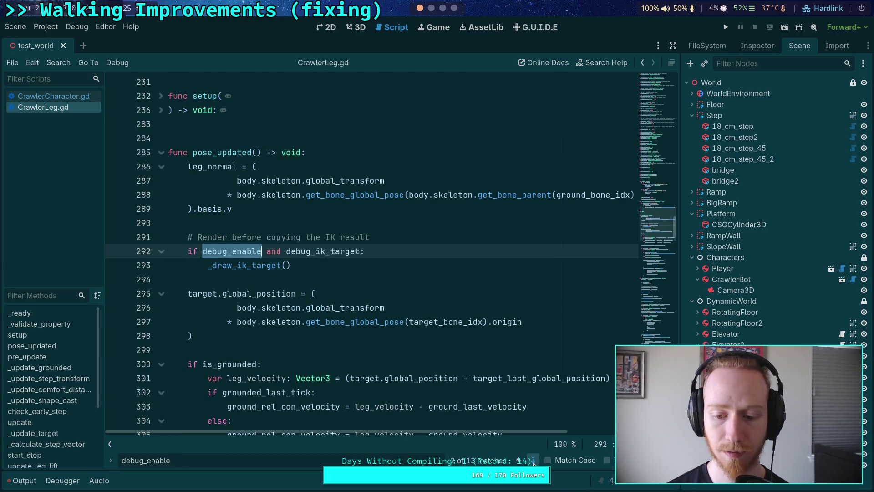
pyautogui.click(533, 460)
# Cut the ground-cast DebugDraw block and replace it with a _draw_ground_cast() call.
pyautogui.scroll(-3, 403, 334)
pyautogui.scroll(-2, 403, 334)
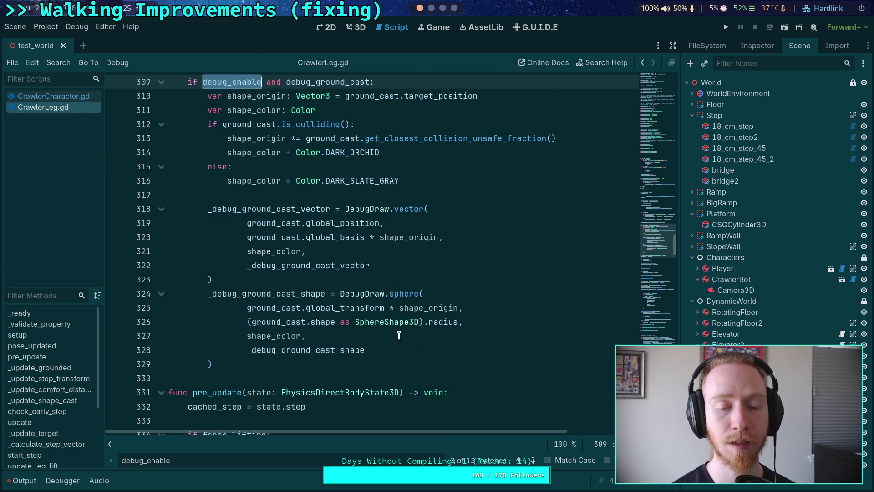
pyautogui.scroll(5, 396, 332)
pyautogui.scroll(-4, 392, 332)
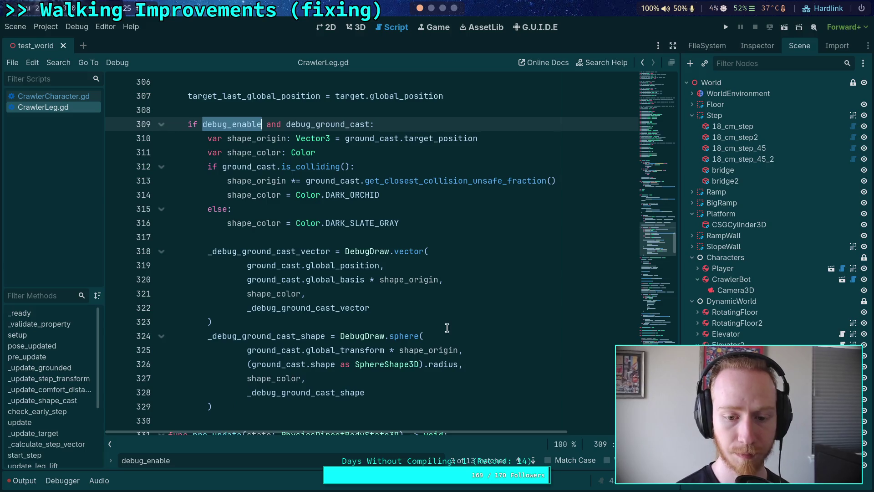
pyautogui.click(437, 340)
pyautogui.doubleClick(431, 349)
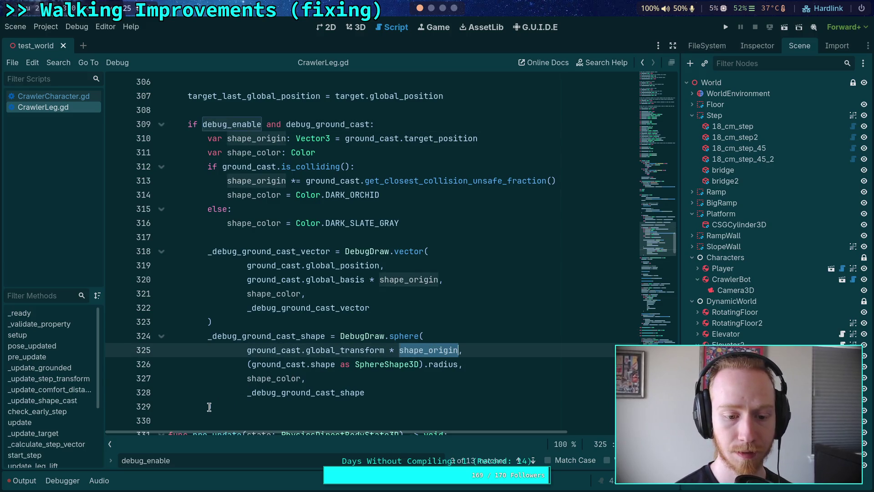
pyautogui.moveTo(213, 406)
pyautogui.mouseDown()
pyautogui.moveTo(215, 168)
pyautogui.moveTo(207, 138)
pyautogui.mouseUp()
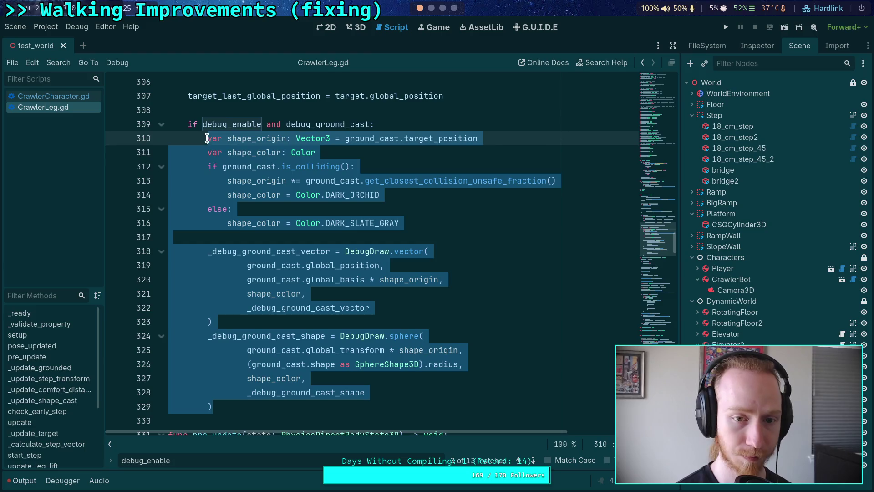
pyautogui.hotkey('ctrl', 'x')
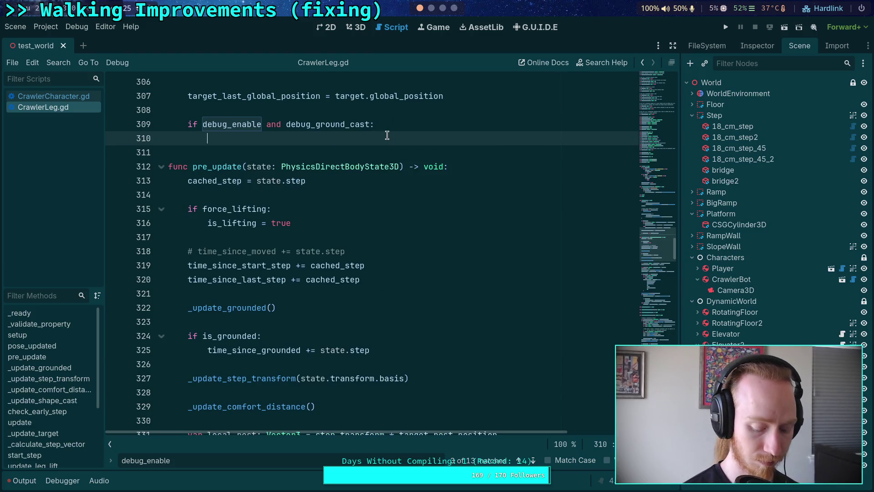
pyautogui.write('_draw_grou')
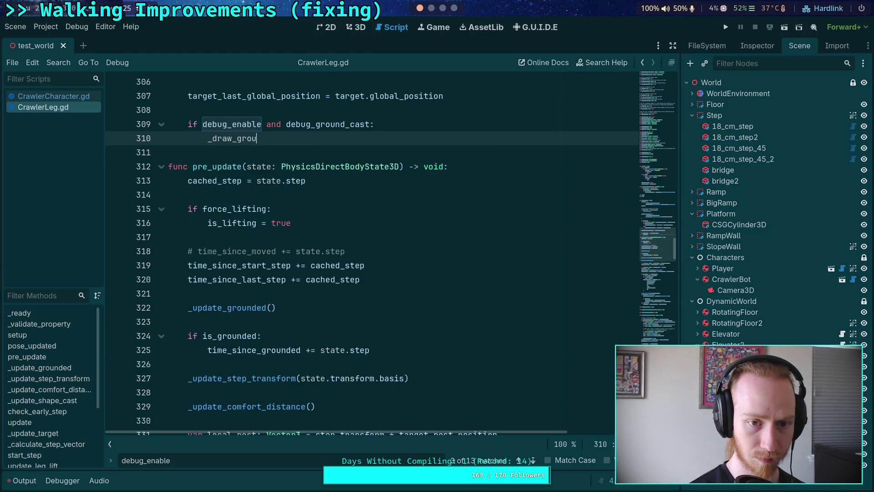
pyautogui.write('nd_cast()')
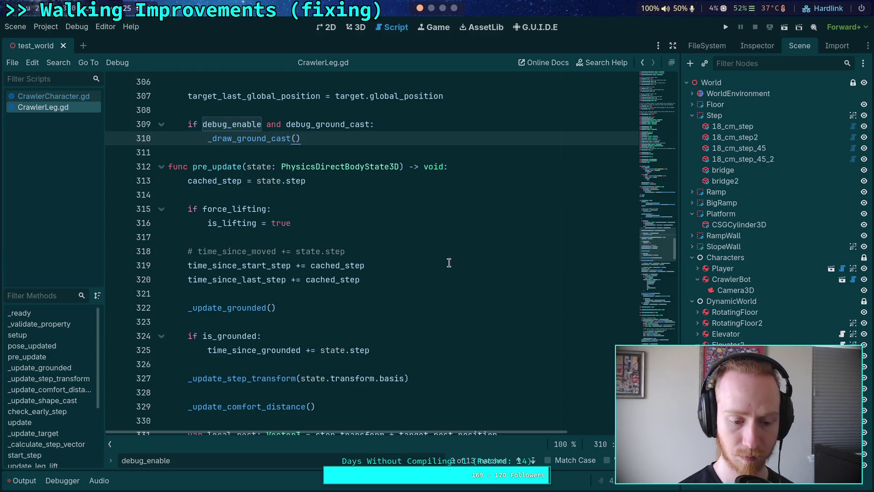
# Add func _draw_ground_cast() -> void: at the script end holding the pasted block, dedented one level.
pyautogui.moveTo(654, 247); pyautogui.dragTo(655, 341)
pyautogui.click(418, 370)
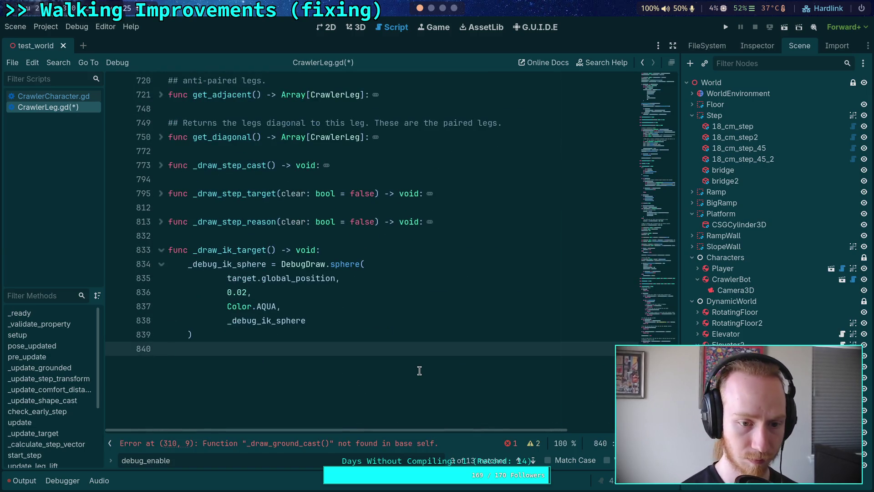
pyautogui.click(162, 250)
pyautogui.press('Return')
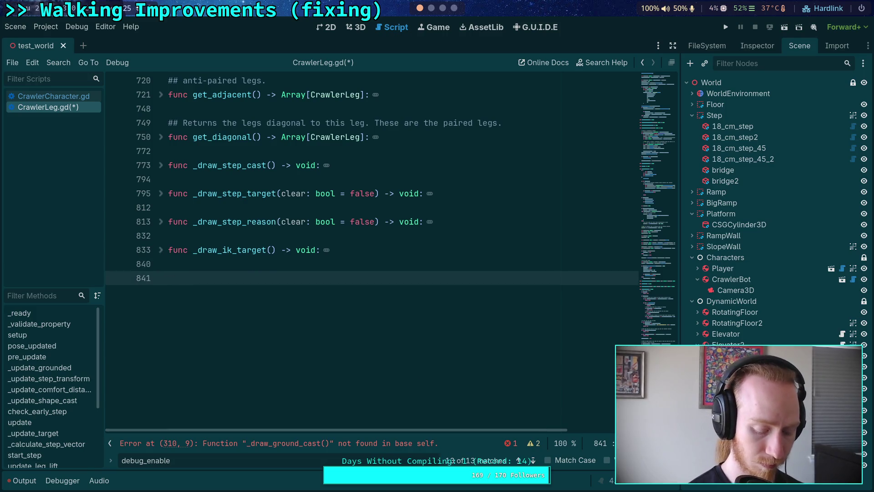
pyautogui.write('fi')
pyautogui.press('BackSpace')
pyautogui.write('unc _d')
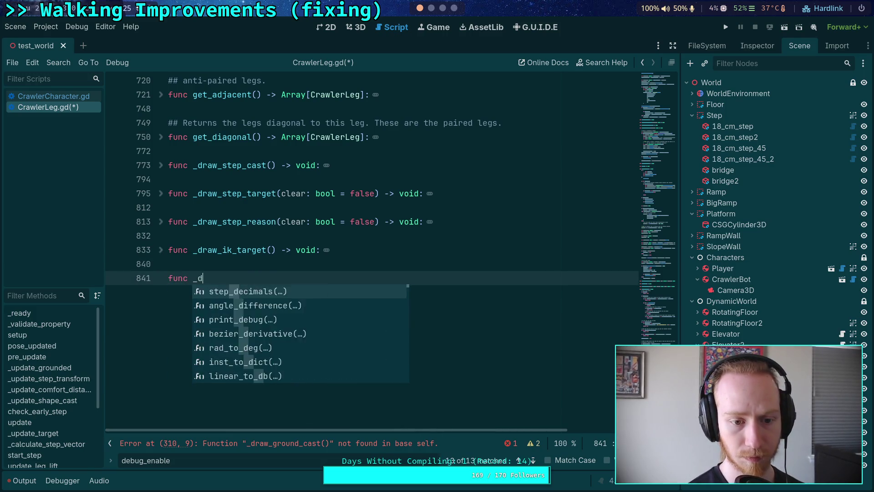
pyautogui.write('raw_gro')
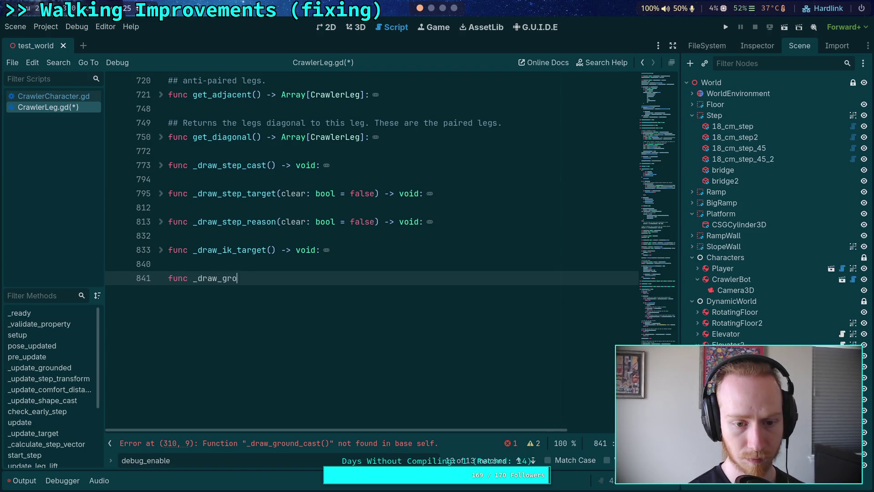
pyautogui.write('und_cast() -')
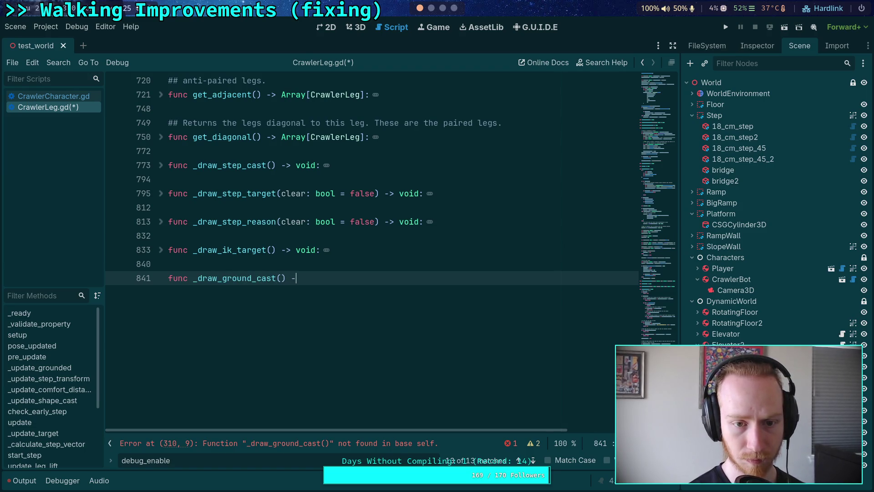
pyautogui.write('> void:')
pyautogui.press('Return')
pyautogui.hotkey('ctrl', 'v')
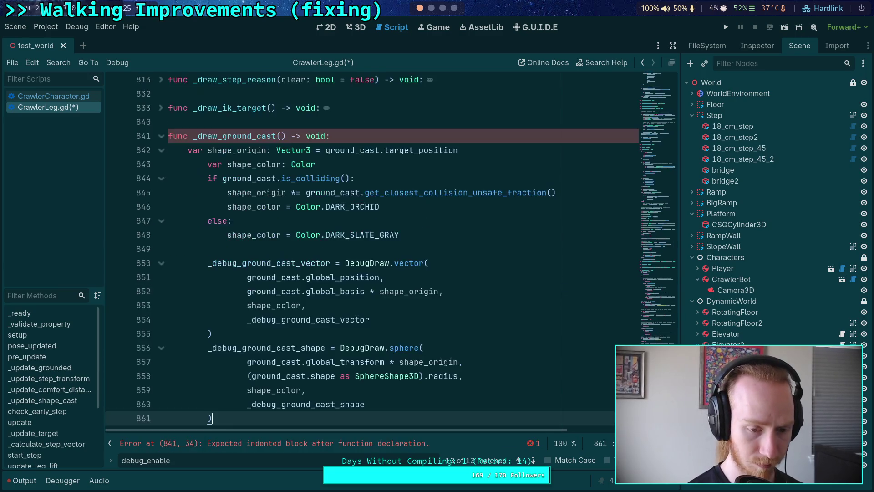
pyautogui.moveTo(237, 181)
pyautogui.mouseDown()
pyautogui.moveTo(210, 347)
pyautogui.moveTo(214, 418)
pyautogui.moveTo(233, 177)
pyautogui.mouseUp()
pyautogui.hotkey('shift', 'Tab')
# Save CrawlerLeg.gd and fold the new _draw_ground_cast function.
pyautogui.scroll(-1, 292, 248)
pyautogui.click(304, 251)
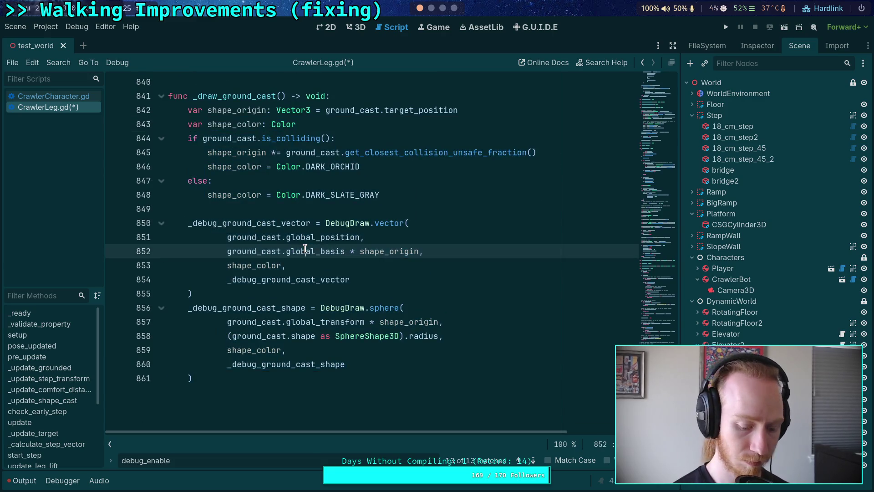
pyautogui.hotkey('ctrl', 's')
pyautogui.scroll(3, 304, 251)
pyautogui.click(161, 223)
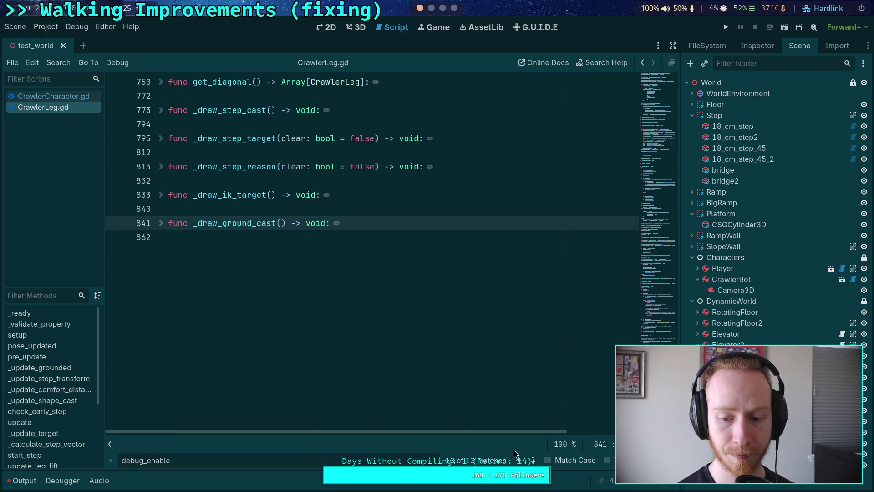
pyautogui.click(534, 461)
pyautogui.click(534, 461)
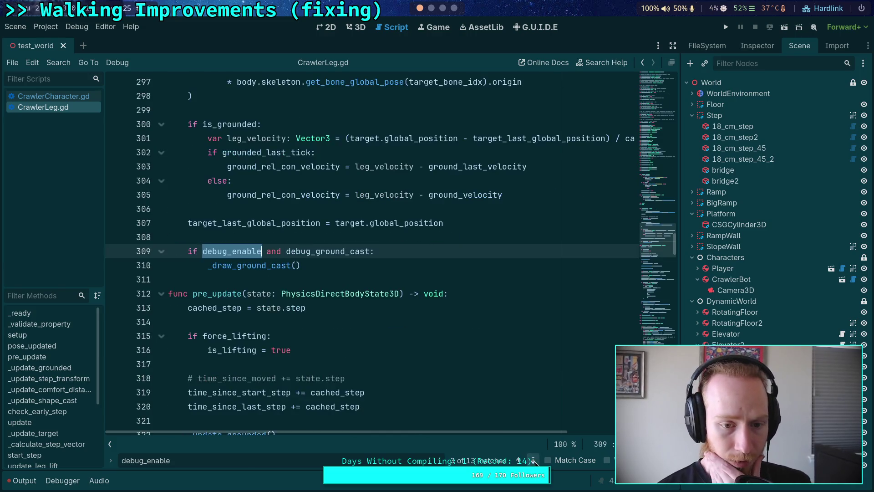
# Replace the inline rest-area drawing in the debug_rest_area branch with a _draw_rest_area() call.
pyautogui.click(534, 461)
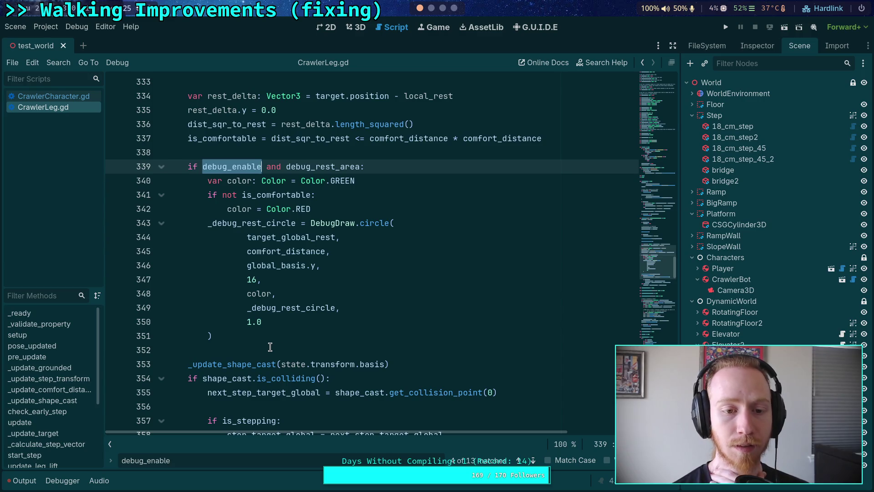
pyautogui.click(394, 168)
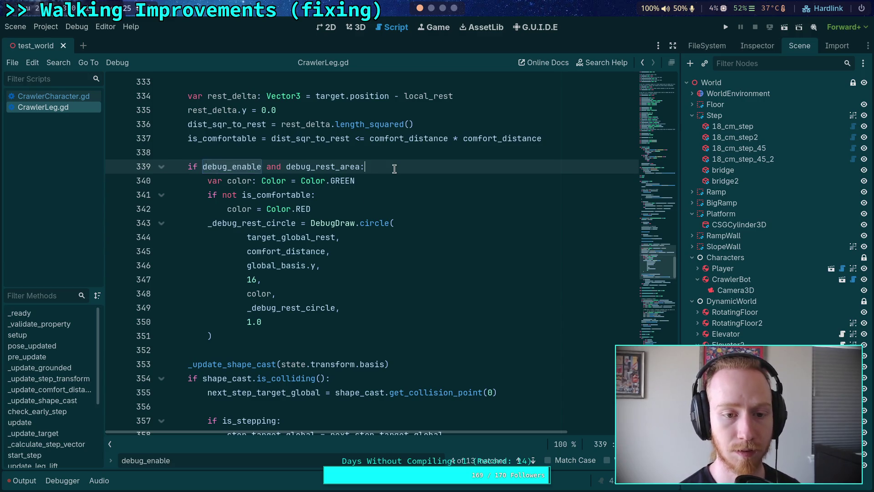
pyautogui.press('Return')
pyautogui.write('_dra')
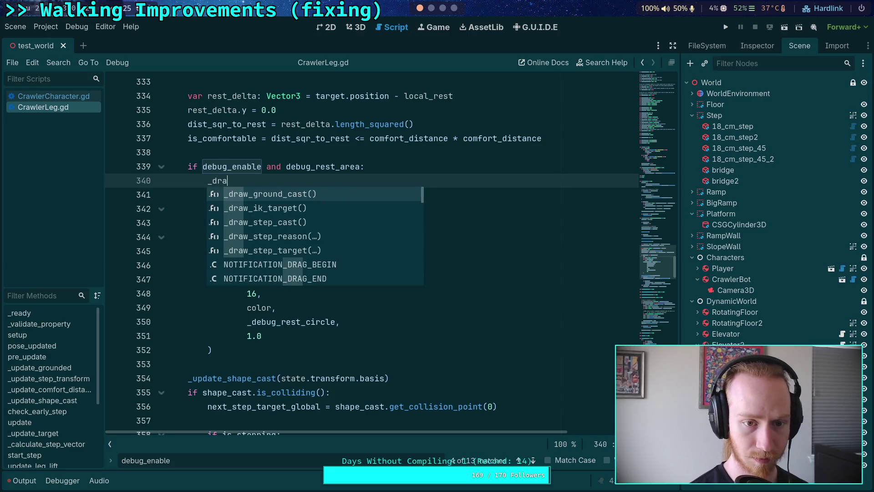
pyautogui.write('w_rest')
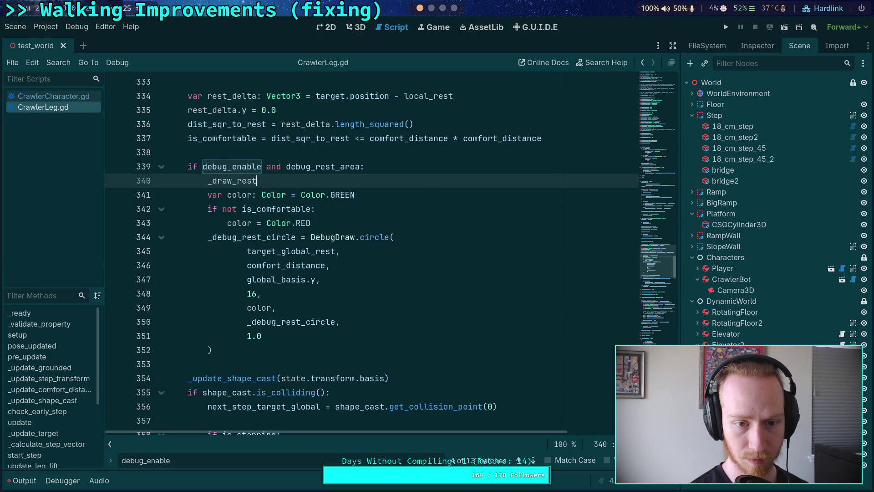
pyautogui.write('_area')
pyautogui.press('Return')
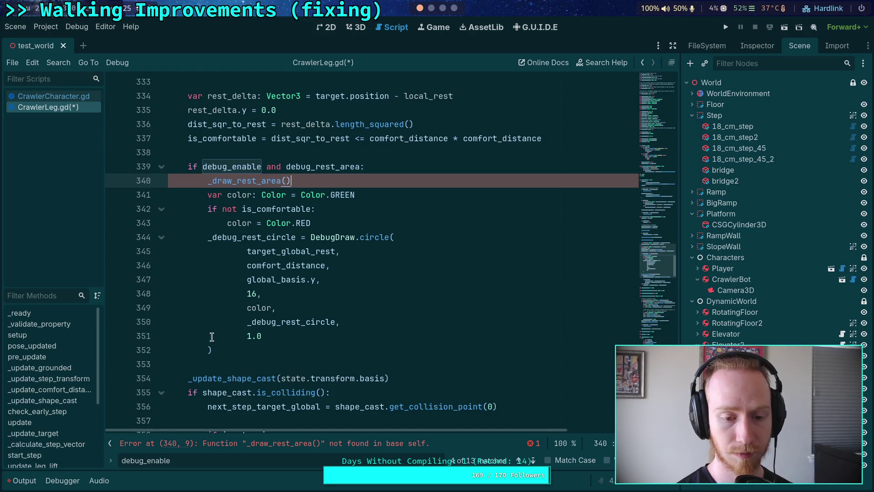
pyautogui.moveTo(212, 350); pyautogui.dragTo(207, 195)
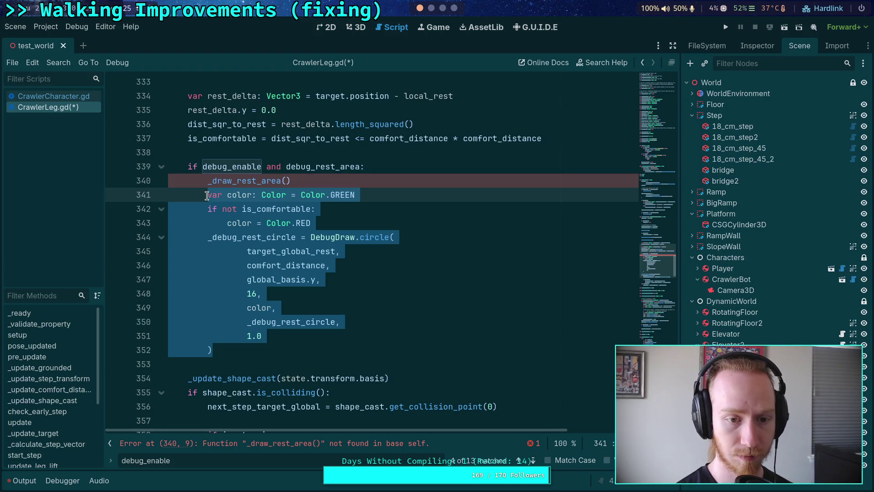
pyautogui.press('BackSpace')
pyautogui.press('BackSpace')
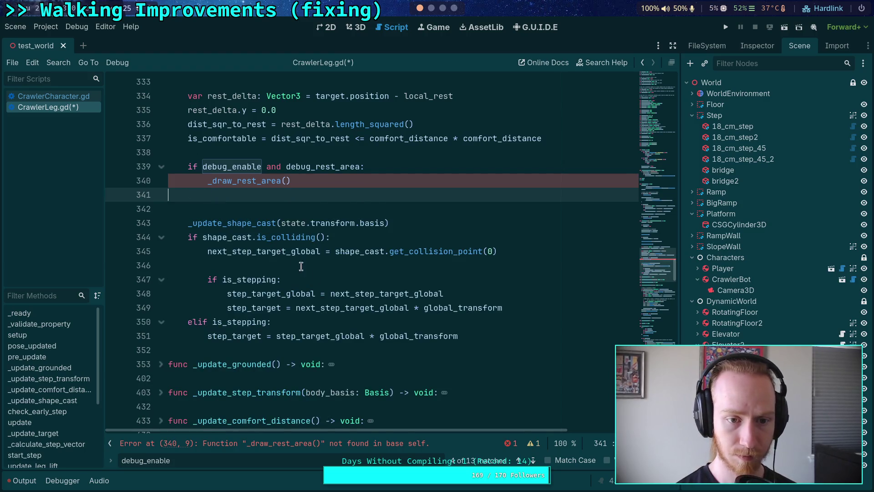
pyautogui.press('BackSpace')
# Define func _draw_rest_area() -> void: at the file end with the pasted, unindented code, and save.
pyautogui.scroll(-15, 337, 314)
pyautogui.click(378, 362)
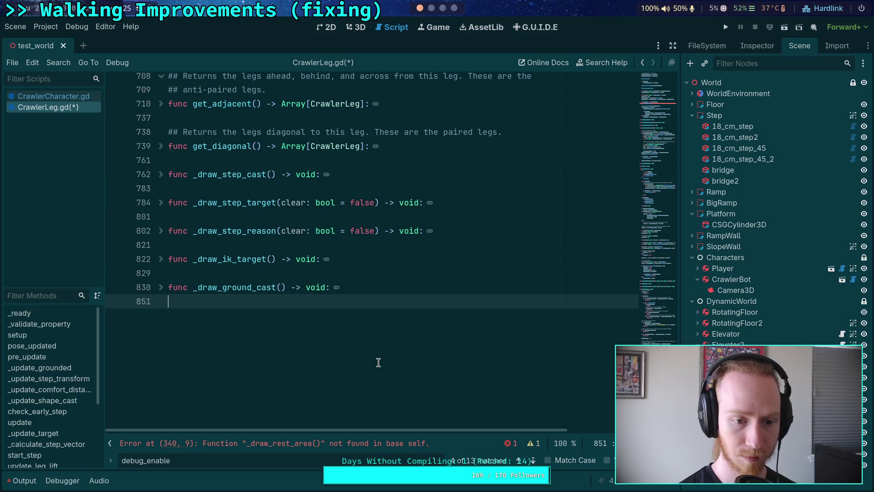
pyautogui.press('Return')
pyautogui.write('func _draw')
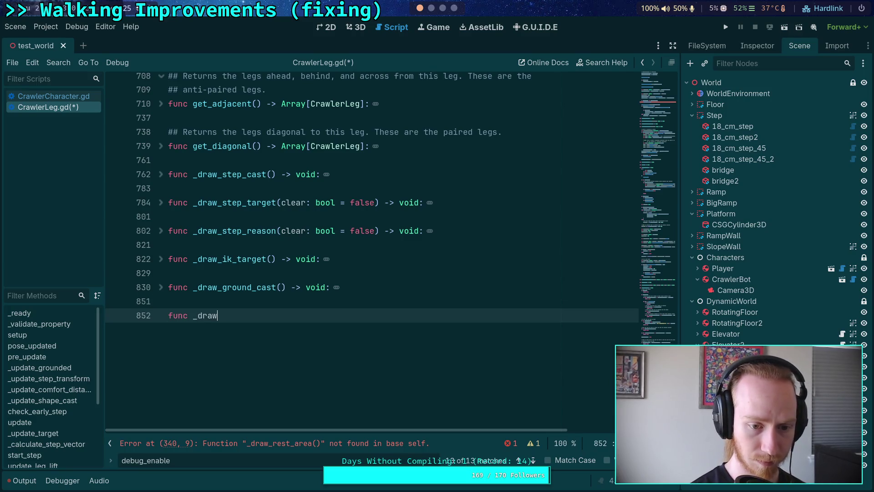
pyautogui.write('_rest_area()')
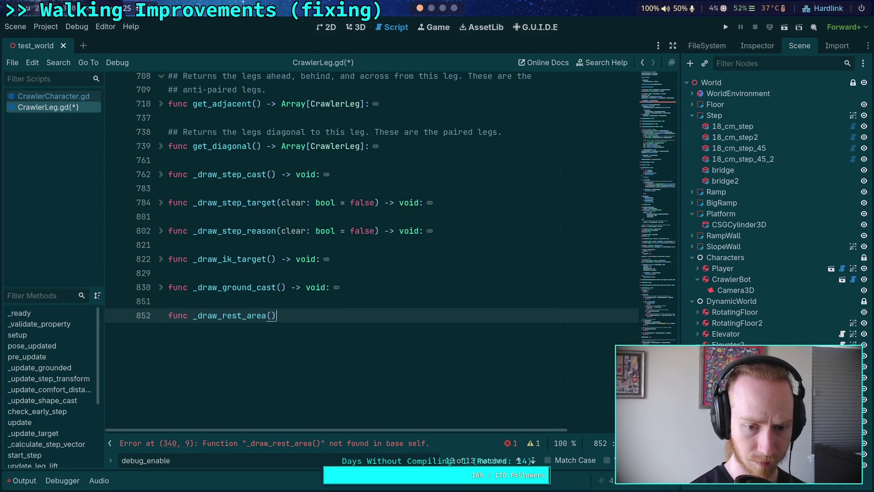
pyautogui.write(' -> void:')
pyautogui.press('Return')
pyautogui.hotkey('ctrl', 'v')
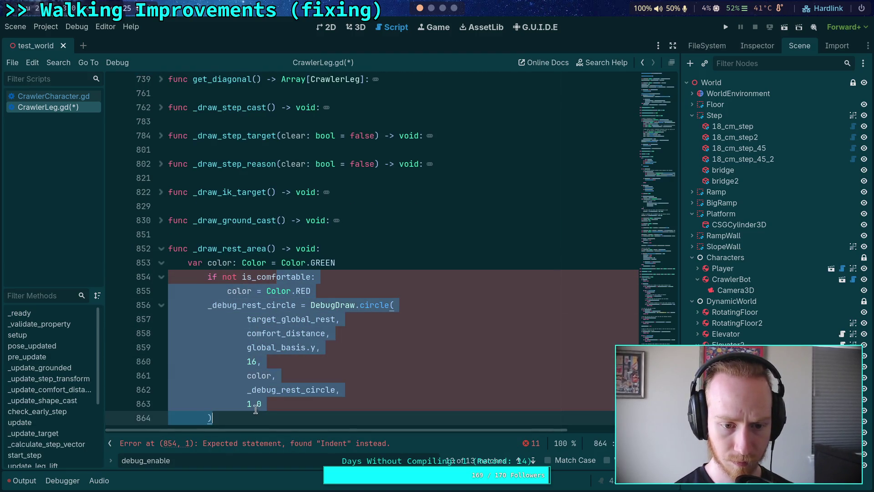
pyautogui.hotkey('shift', 'Tab')
pyautogui.click(351, 317)
pyautogui.hotkey('ctrl', 's')
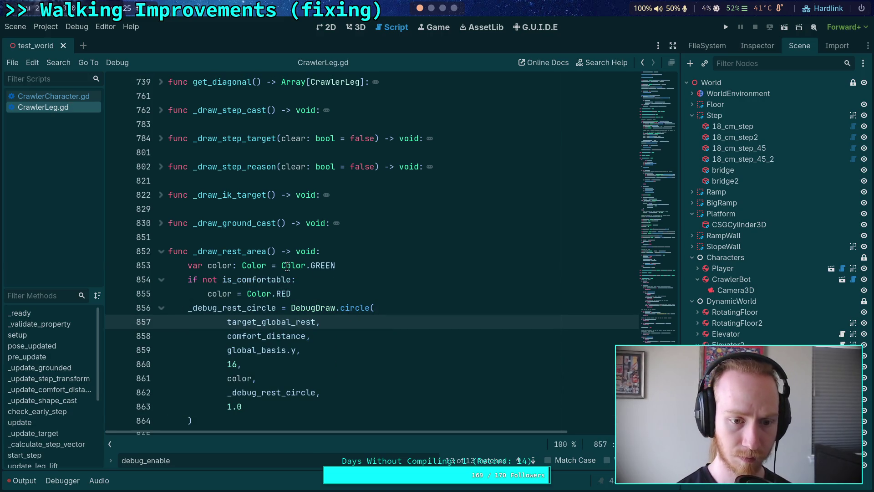
pyautogui.click(161, 251)
pyautogui.click(533, 460)
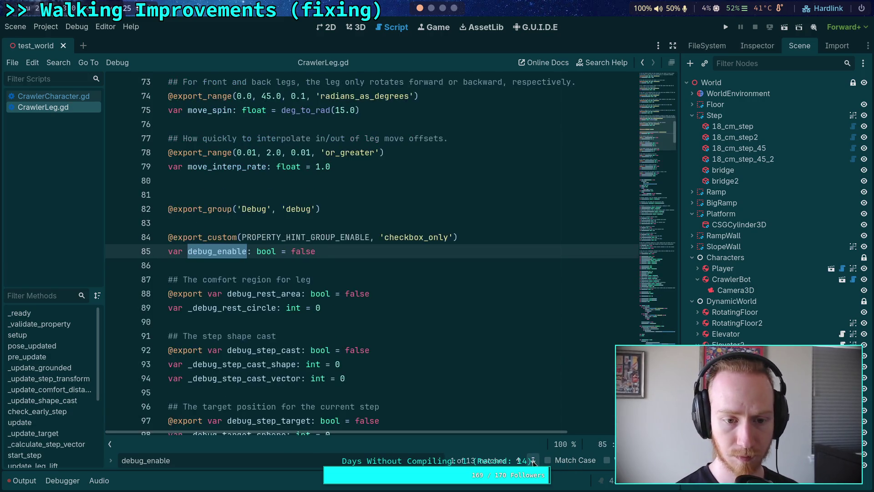
# Insert a _draw_ground_normal() call in the ground-normal check at line 379.
pyautogui.click(533, 461)
pyautogui.click(533, 461)
pyautogui.click(533, 460)
pyautogui.click(533, 460)
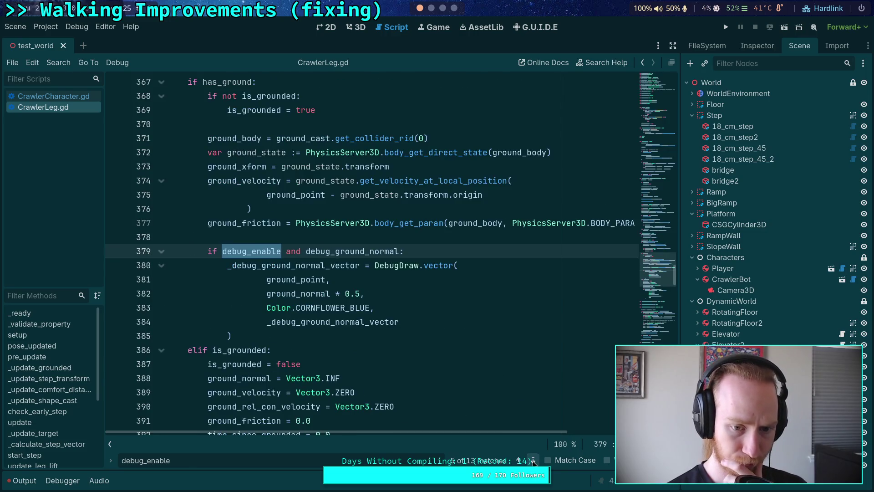
pyautogui.scroll(-5, 454, 388)
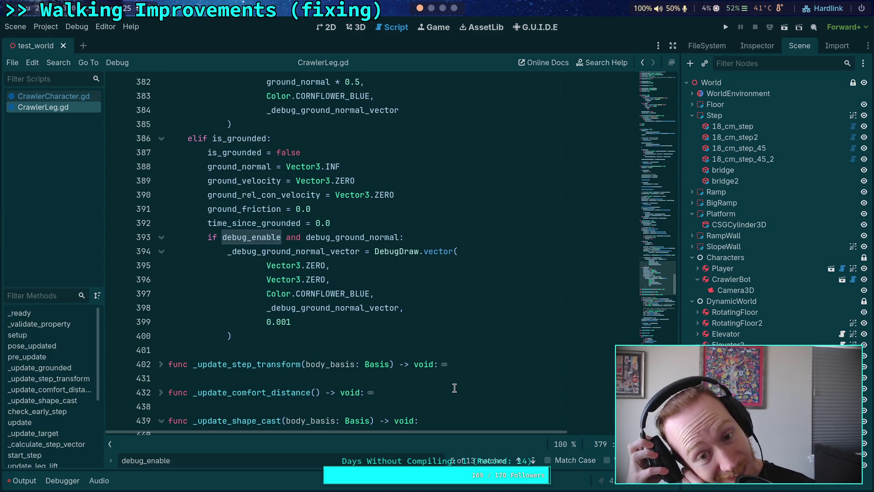
pyautogui.scroll(5, 454, 387)
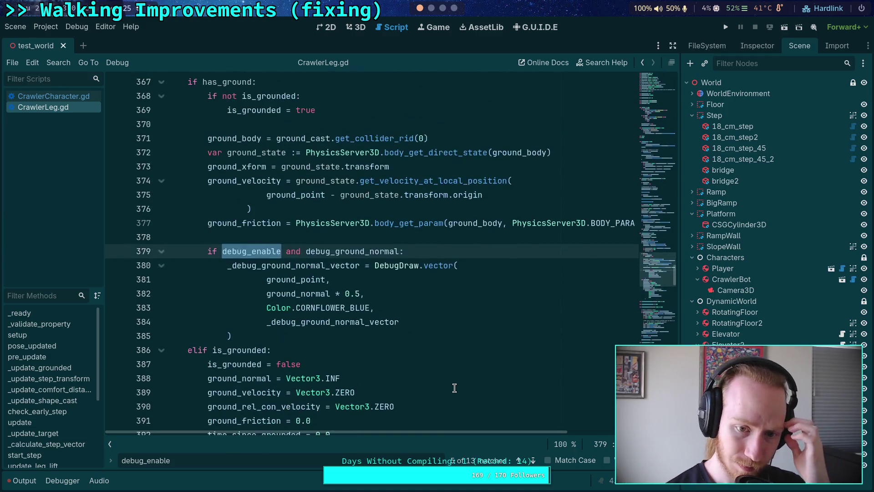
pyautogui.click(437, 248)
pyautogui.press('Return')
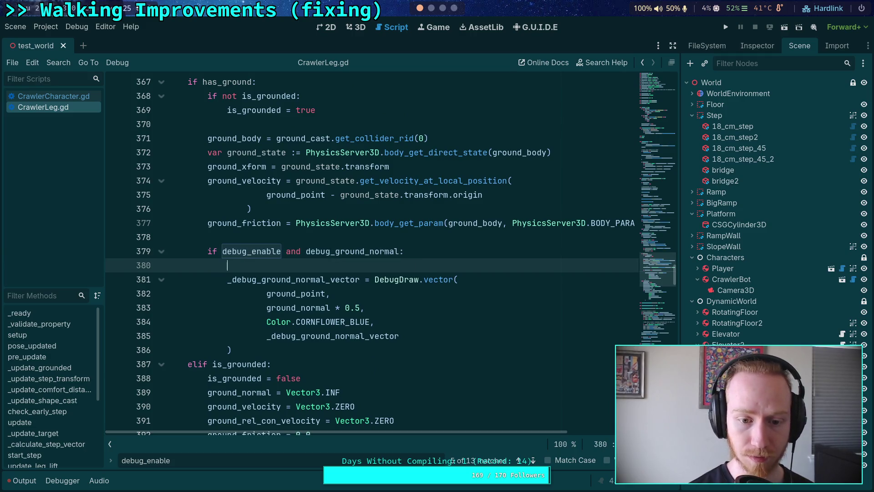
pyautogui.scroll(-5, 426, 266)
pyautogui.scroll(2, 405, 296)
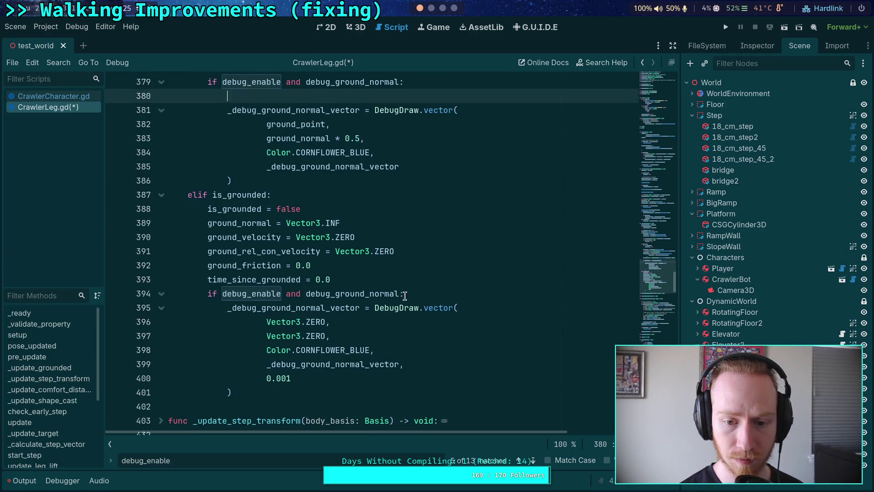
pyautogui.write('_dra')
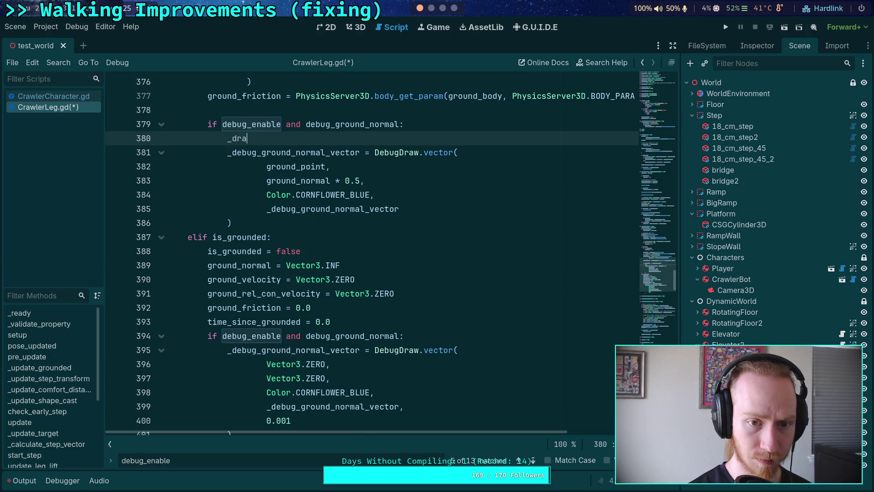
pyautogui.write('w_ground_n')
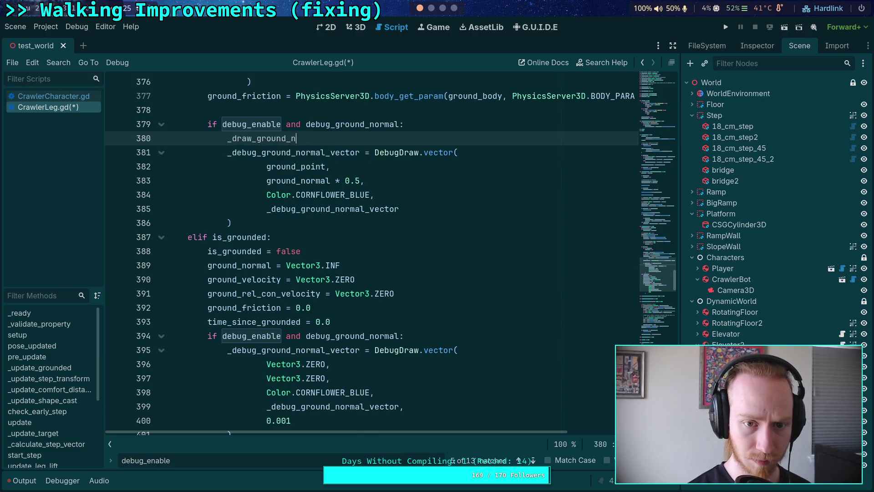
pyautogui.write('ormal()')
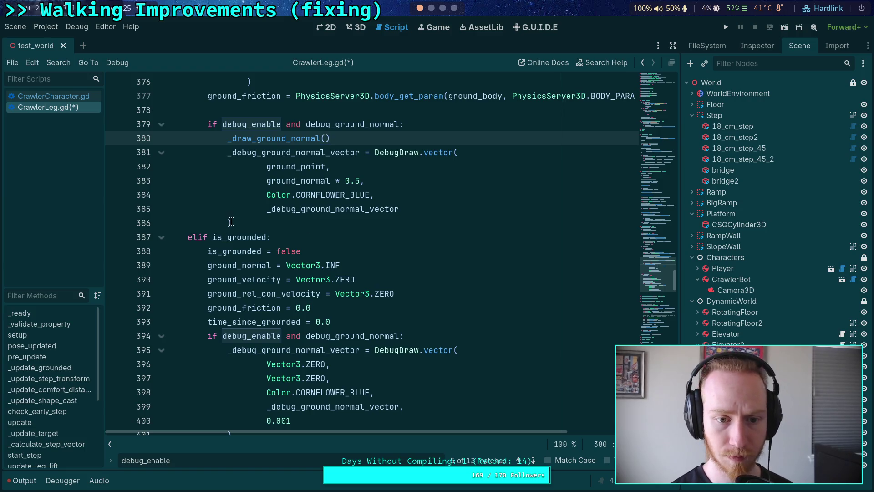
pyautogui.moveTo(231, 221); pyautogui.dragTo(225, 153)
pyautogui.click(324, 139)
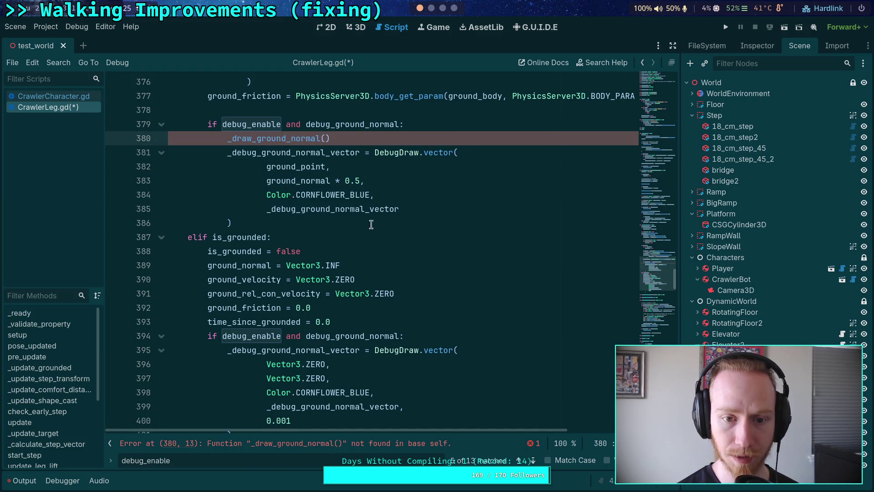
# Call _draw_ground_normal(true) in the elif is_grounded branch and cut the inline DebugDraw.vector block.
pyautogui.scroll(-2, 371, 239)
pyautogui.click(440, 253)
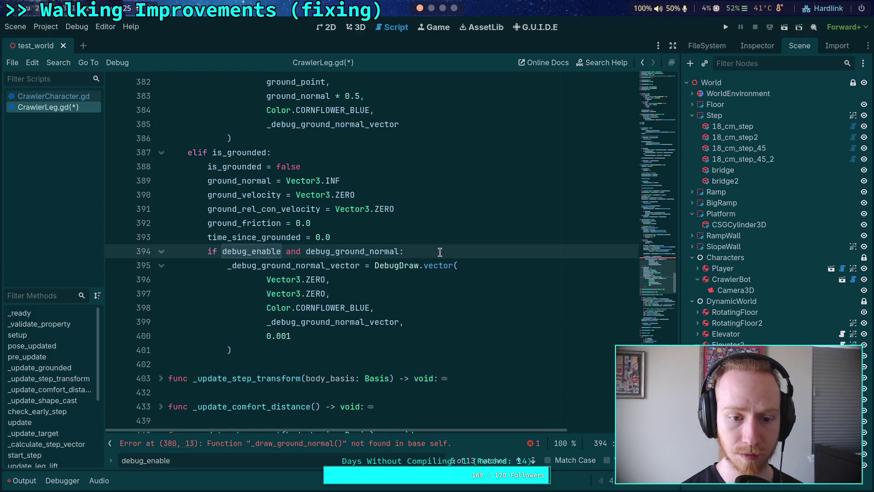
pyautogui.press('Return')
pyautogui.write('_draw_')
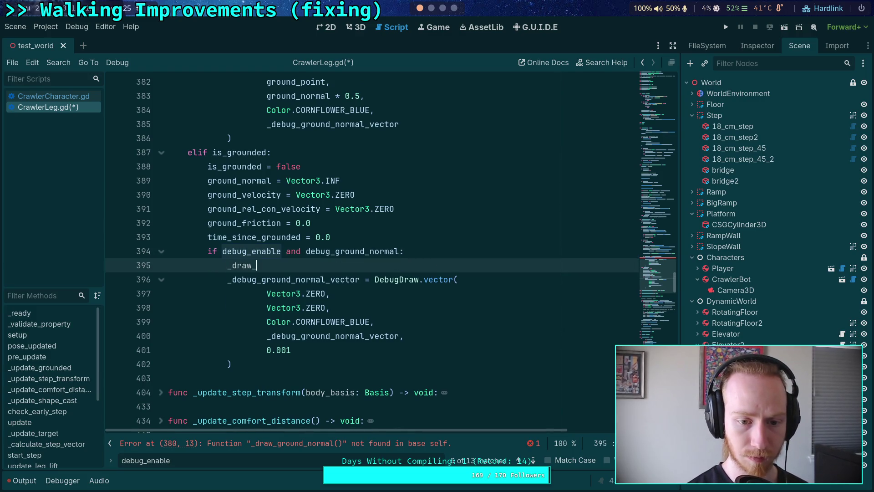
pyautogui.write('ground_normas')
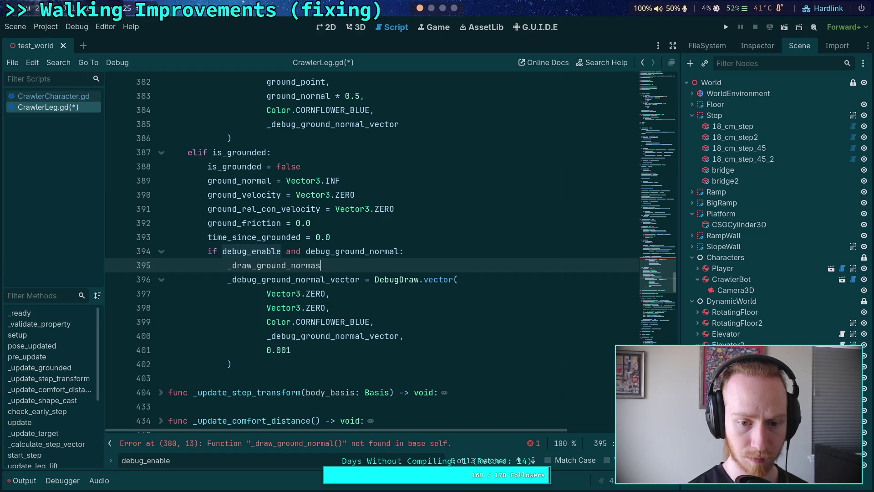
pyautogui.press('BackSpace')
pyautogui.write('l(true)')
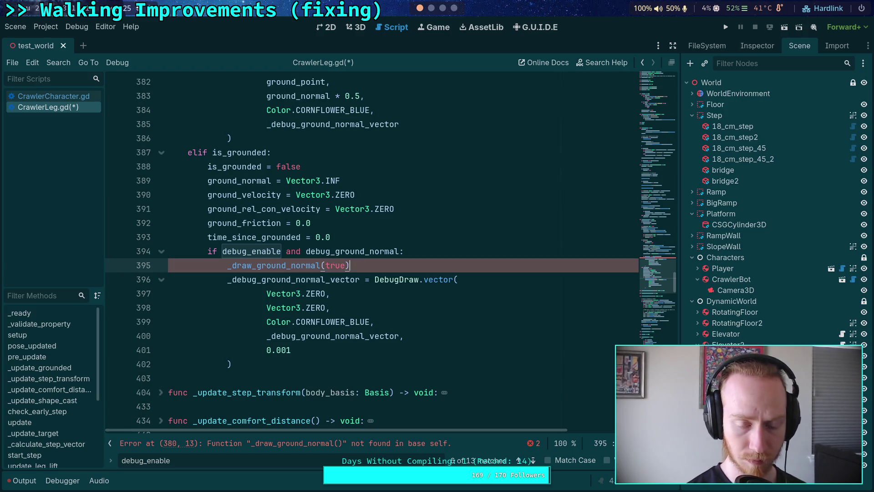
pyautogui.scroll(4, 315, 296)
pyautogui.moveTo(261, 305); pyautogui.dragTo(226, 240)
pyautogui.hotkey('ctrl', 'x')
pyautogui.scroll(-20, 453, 263)
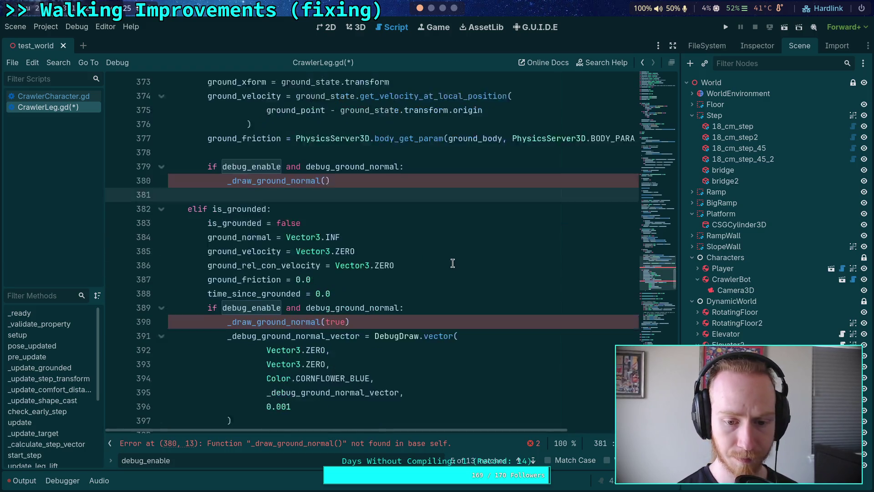
# Create func _draw_ground_normal() -> void: near line 848 holding the pasted, dedented vector drawing code.
pyautogui.scroll(-15, 490, 351)
pyautogui.click(335, 310)
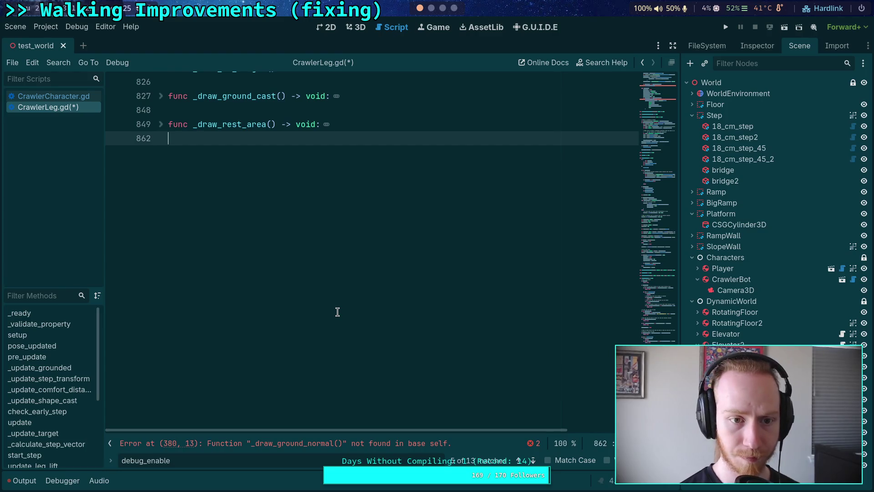
pyautogui.click(173, 110)
pyautogui.press('Return')
pyautogui.press('Return')
pyautogui.press('Up')
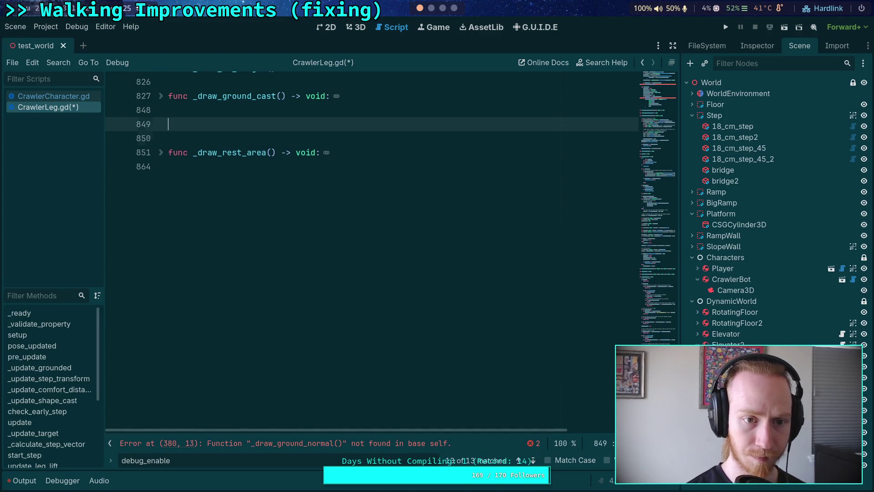
pyautogui.write('func _draw_ground_no')
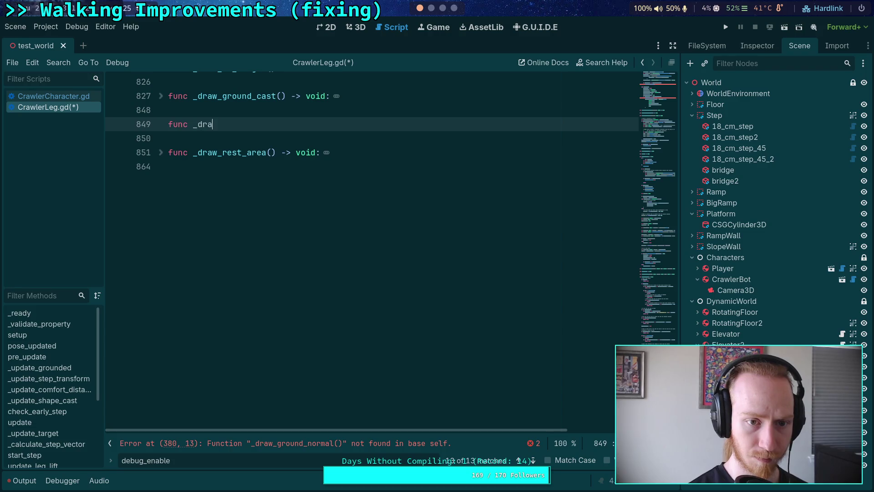
pyautogui.write('rmal')
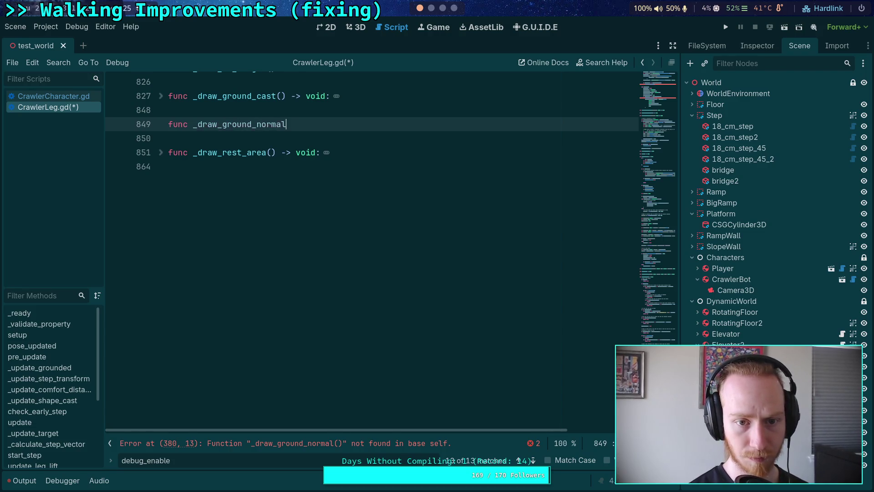
pyautogui.write('() -> void:')
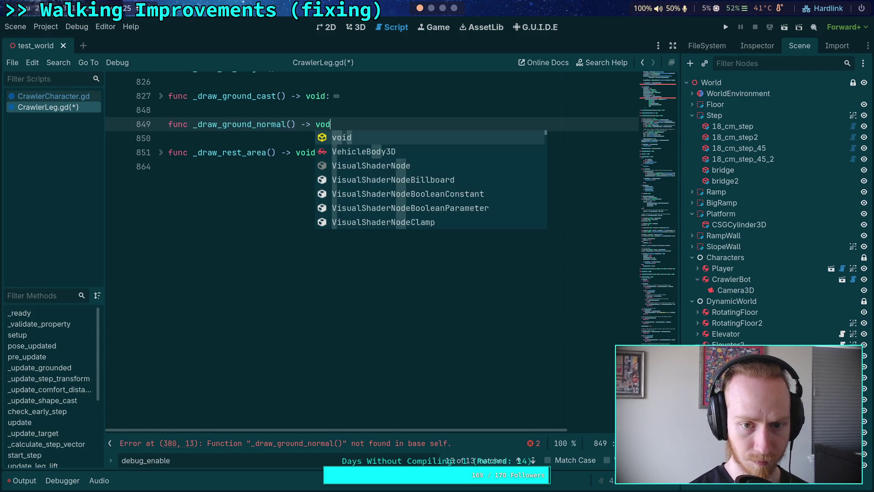
pyautogui.press('Return')
pyautogui.hotkey('ctrl', 'v')
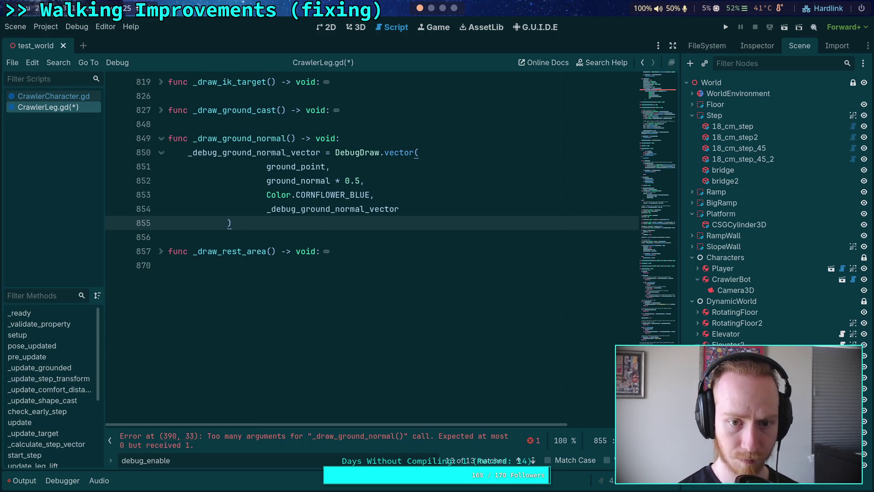
pyautogui.hotkey('shift', 'Up')
pyautogui.hotkey('shift', 'Up')
pyautogui.hotkey('shift', 'Up')
pyautogui.hotkey('shift', 'Tab')
pyautogui.hotkey('shift', 'Tab')
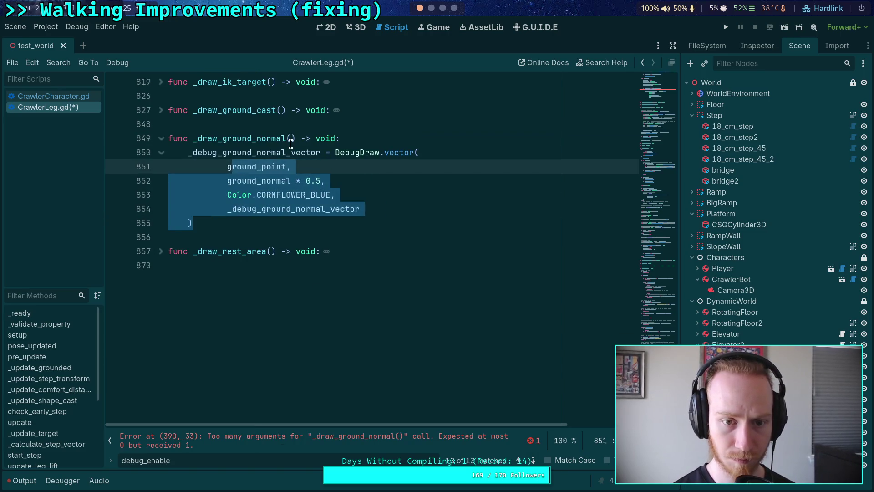
# Add a clear: bool = false parameter with an 'if clear:' early-return block, and save.
pyautogui.click(290, 142)
pyautogui.write('clear: bo')
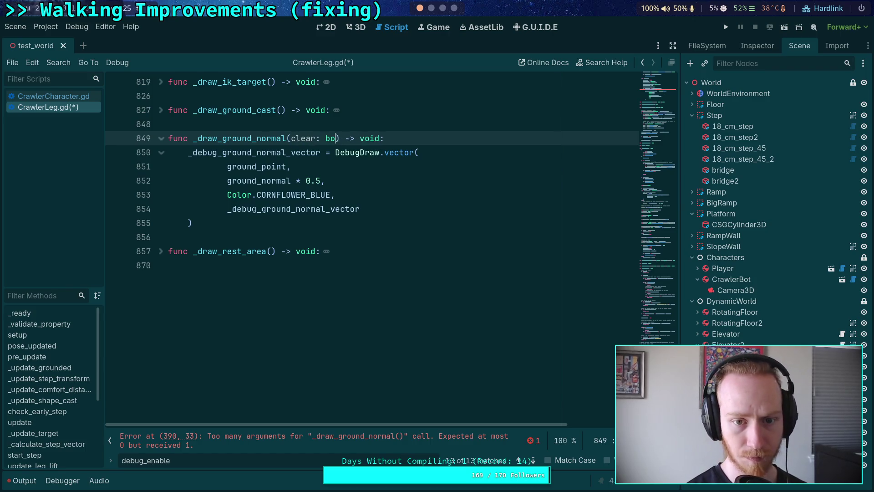
pyautogui.write('ol = false')
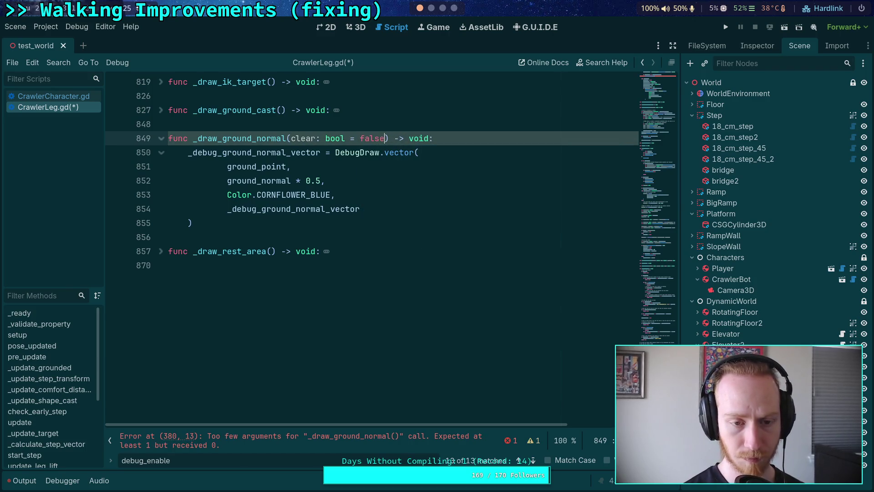
pyautogui.click(472, 146)
pyautogui.press('Up')
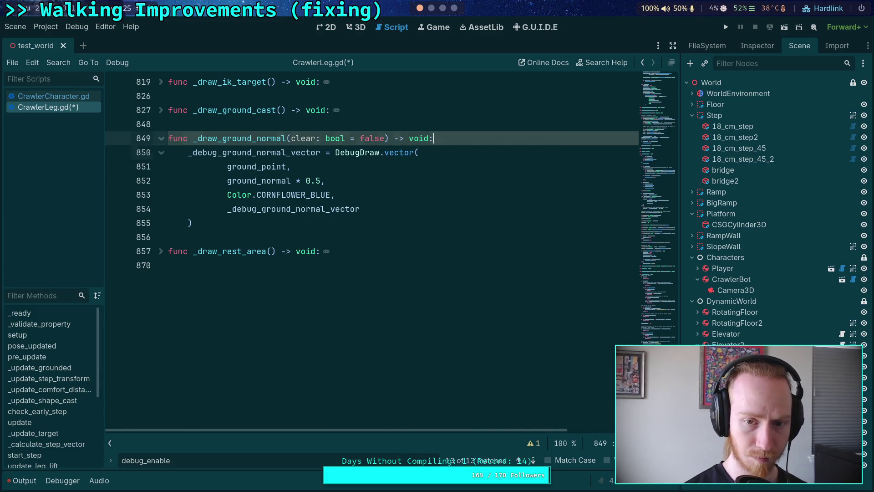
pyautogui.press('Return')
pyautogui.write('if clear:')
pyautogui.press('Return')
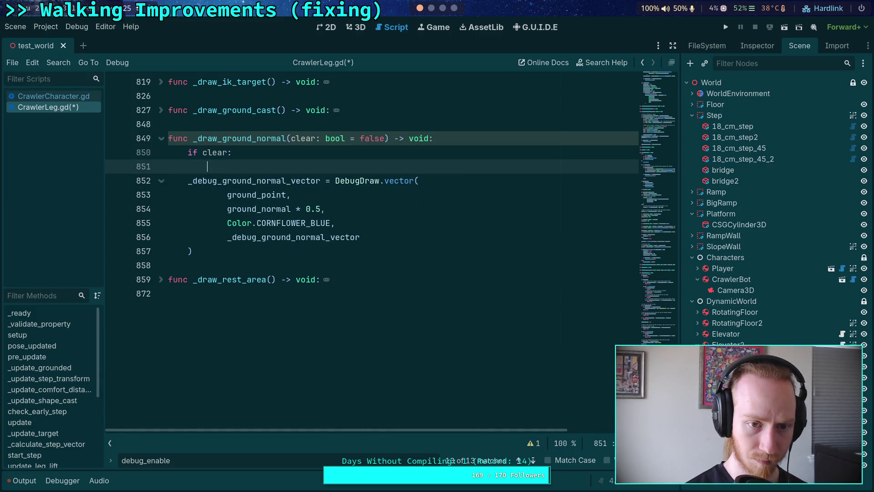
pyautogui.press('Return')
pyautogui.write('n')
pyautogui.hotkey('ctrl', 's')
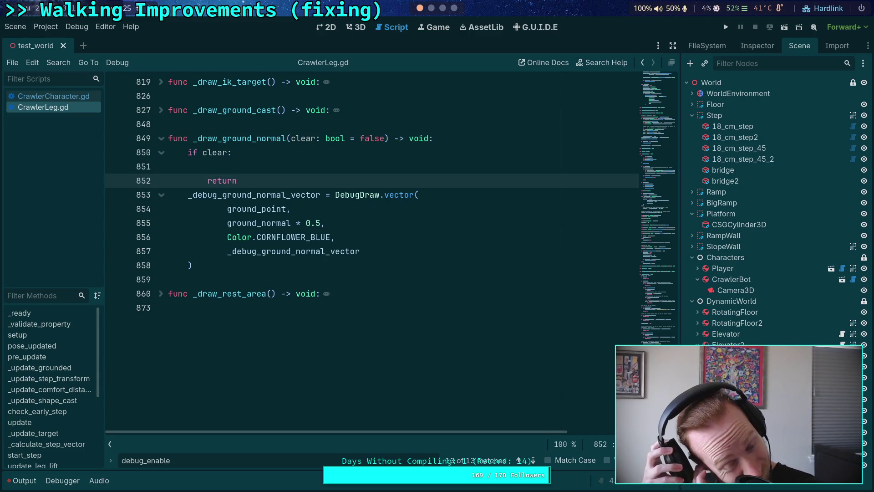
# Remove the zeroed Vector3.ZERO DebugDraw.vector call from the ungrounded branch at line 391.
pyautogui.click(534, 460)
pyautogui.click(534, 460)
pyautogui.click(534, 460)
pyautogui.click(534, 460)
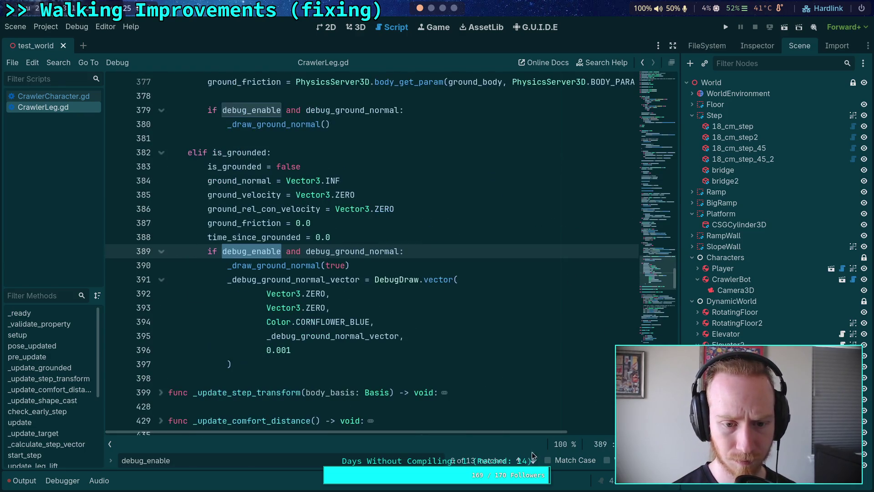
pyautogui.moveTo(233, 364); pyautogui.dragTo(227, 280)
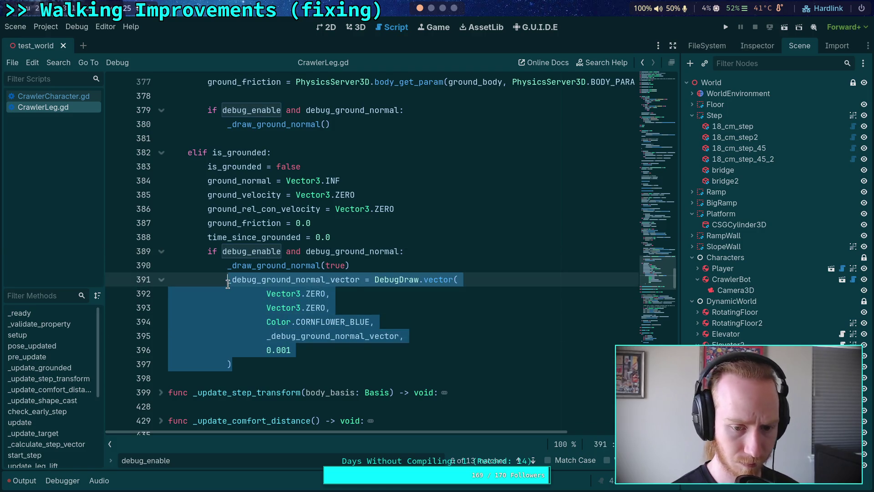
pyautogui.press('BackSpace')
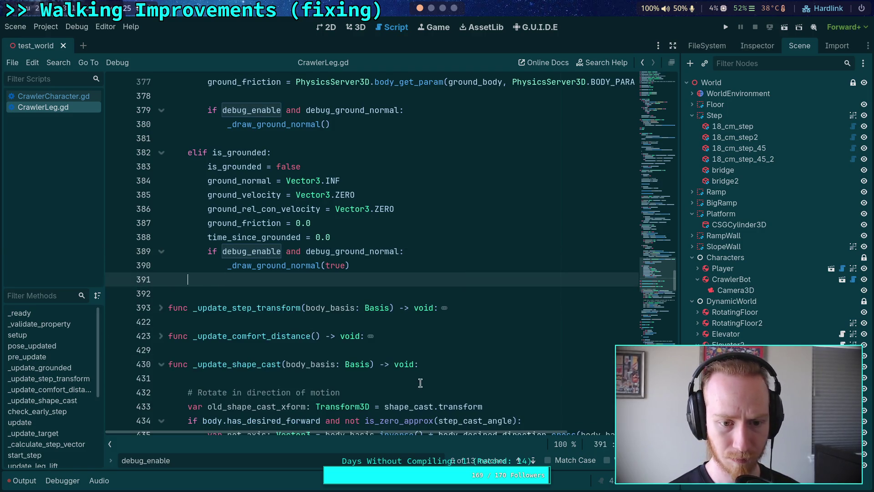
pyautogui.press('BackSpace')
# Paste the zeroed vector call under 'if clear:' in _draw_ground_normal, outdent its arguments, and save.
pyautogui.click(532, 460)
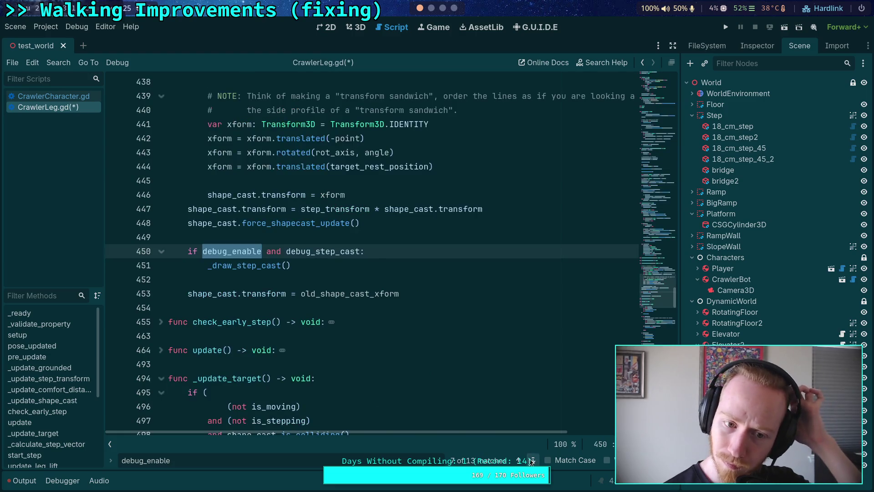
pyautogui.click(532, 460)
pyautogui.click(532, 460)
pyautogui.click(532, 460)
pyautogui.click(531, 460)
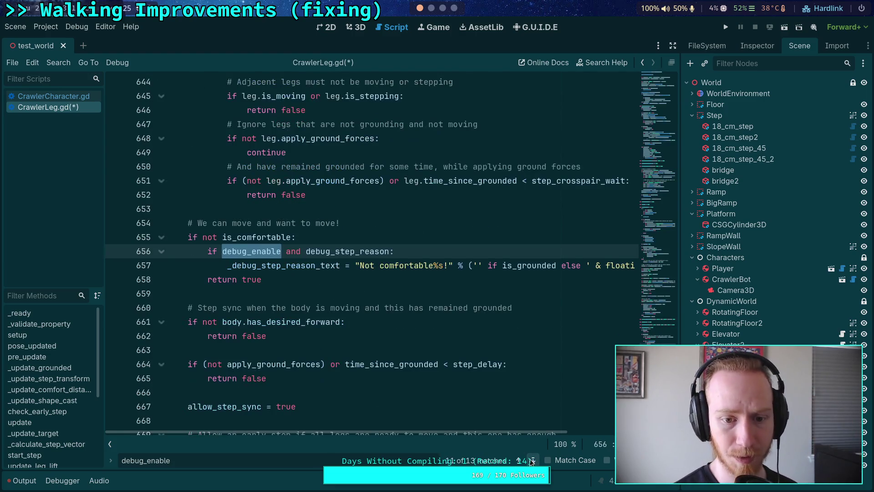
pyautogui.click(531, 461)
pyautogui.click(532, 460)
pyautogui.click(532, 460)
pyautogui.click(531, 460)
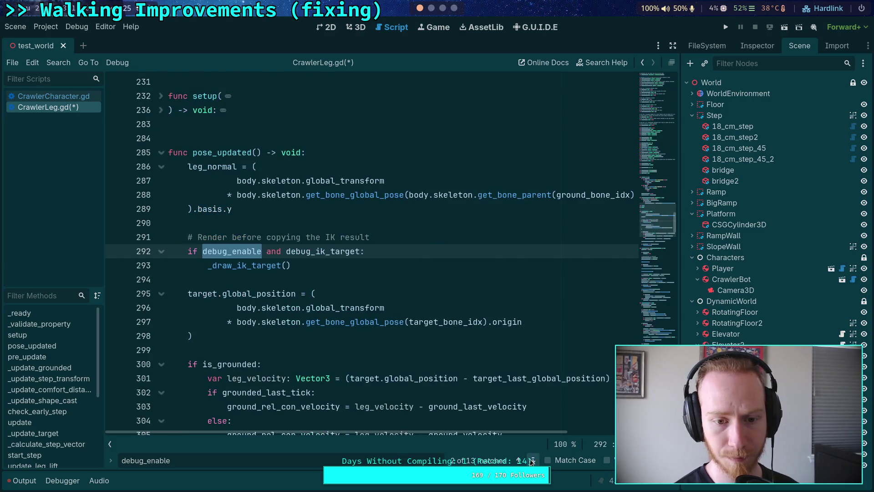
pyautogui.moveTo(657, 221); pyautogui.dragTo(658, 273)
pyautogui.click(281, 200)
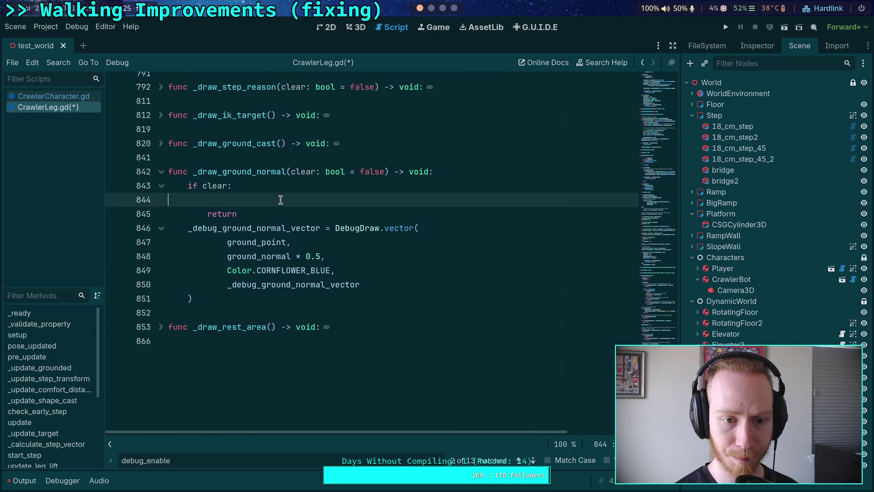
pyautogui.hotkey('ctrl', 'v')
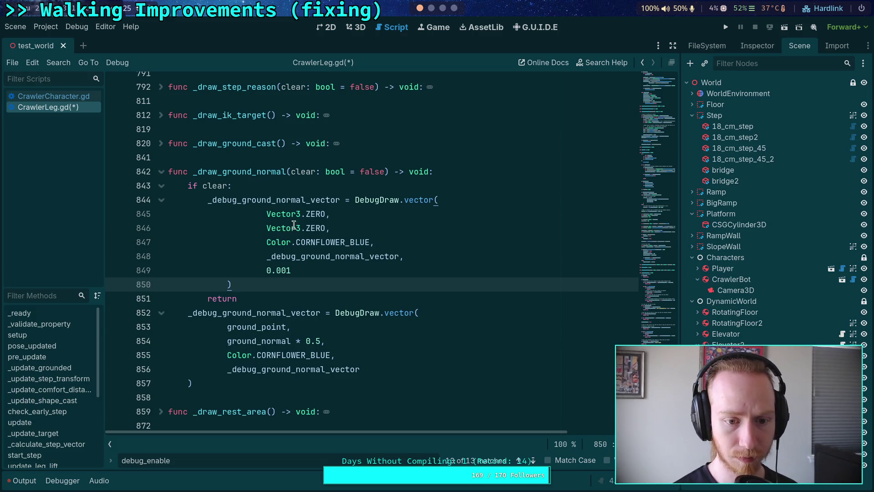
pyautogui.moveTo(276, 285); pyautogui.dragTo(275, 213)
pyautogui.hotkey('shift', 'Tab')
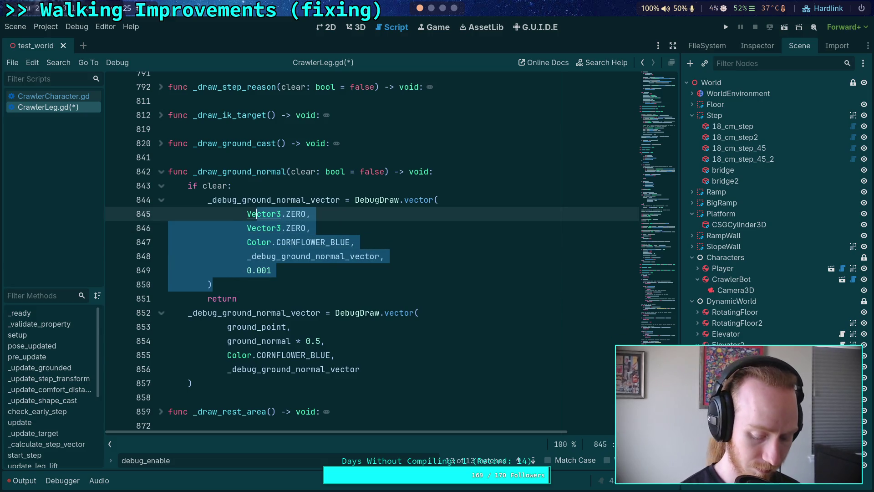
pyautogui.hotkey('ctrl', 's')
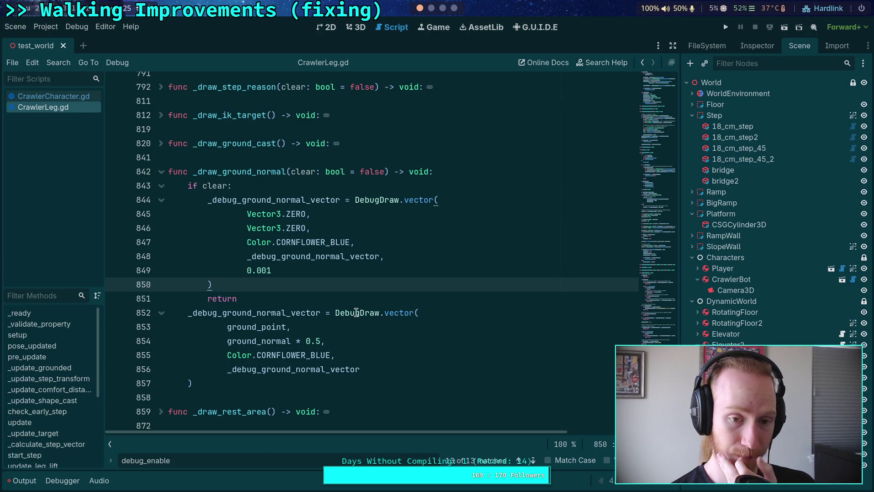
# Fold _draw_ground_normal and review the debug drawing block on lines 516–519 near the script's end.
pyautogui.click(161, 172)
pyautogui.click(178, 214)
pyautogui.scroll(5, 188, 331)
pyautogui.scroll(-2, 191, 332)
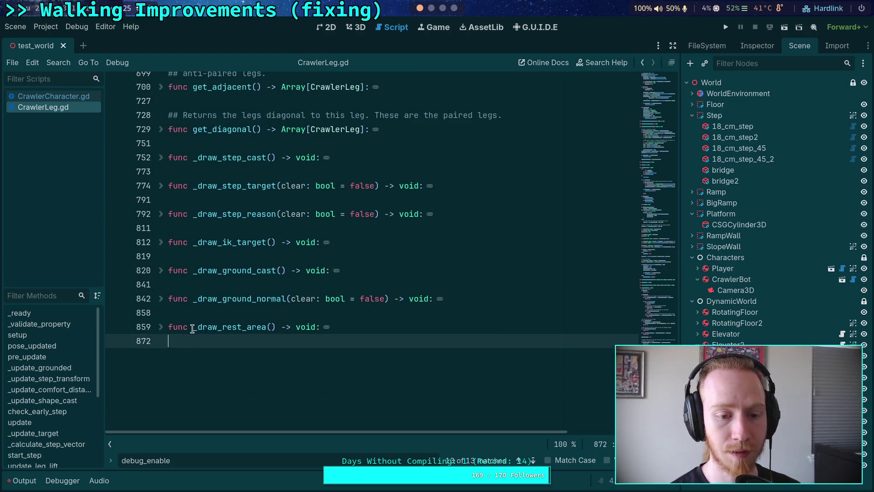
pyautogui.scroll(10, 223, 337)
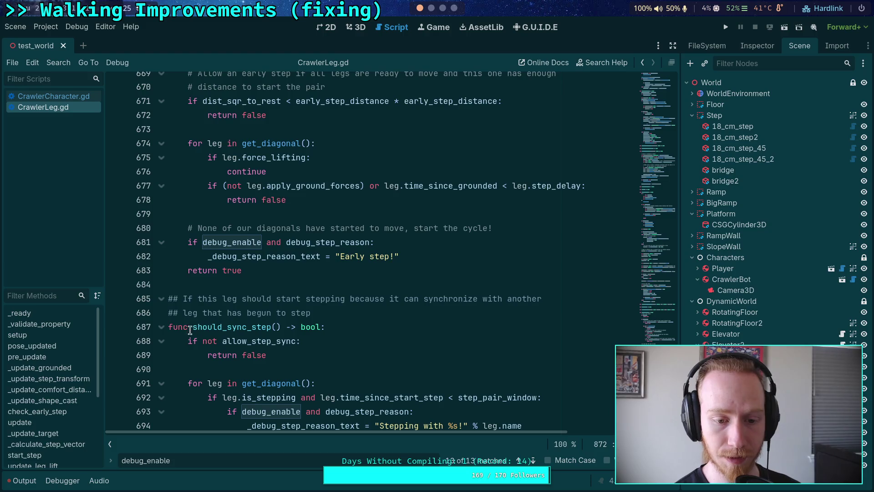
pyautogui.scroll(-3, 168, 325)
pyautogui.scroll(1, 240, 314)
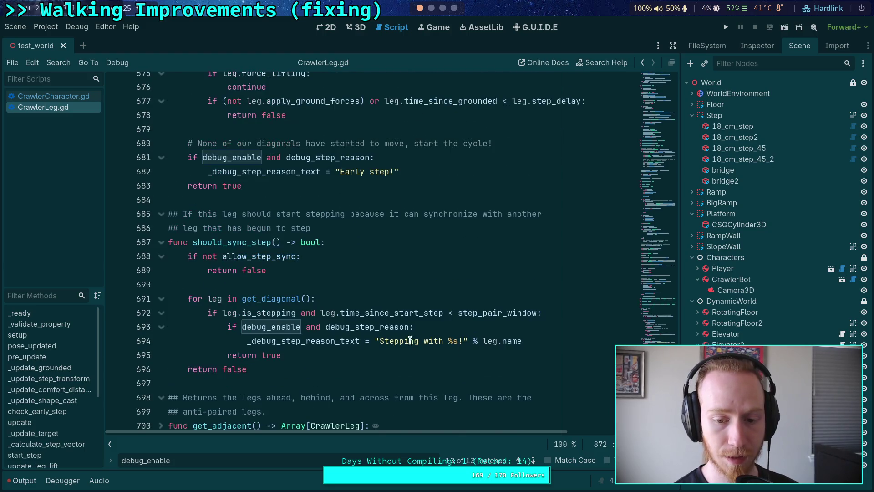
pyautogui.moveTo(523, 341); pyautogui.dragTo(230, 327)
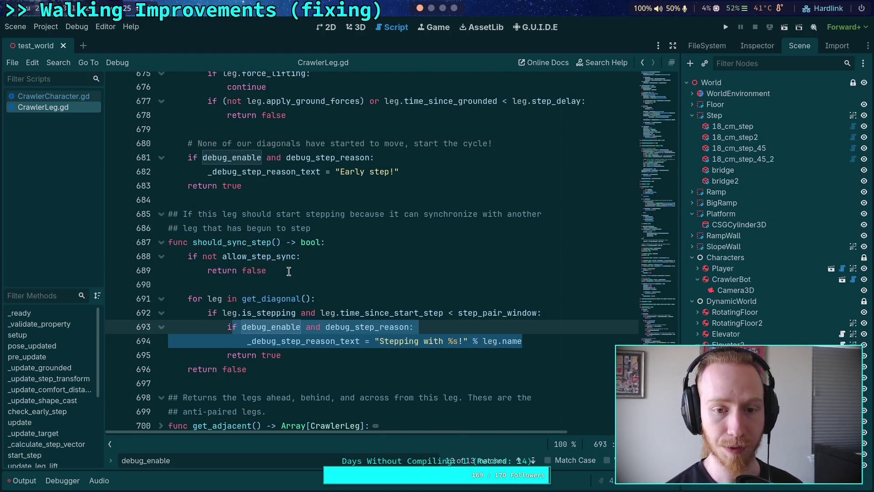
pyautogui.scroll(7, 297, 262)
pyautogui.scroll(15, 299, 259)
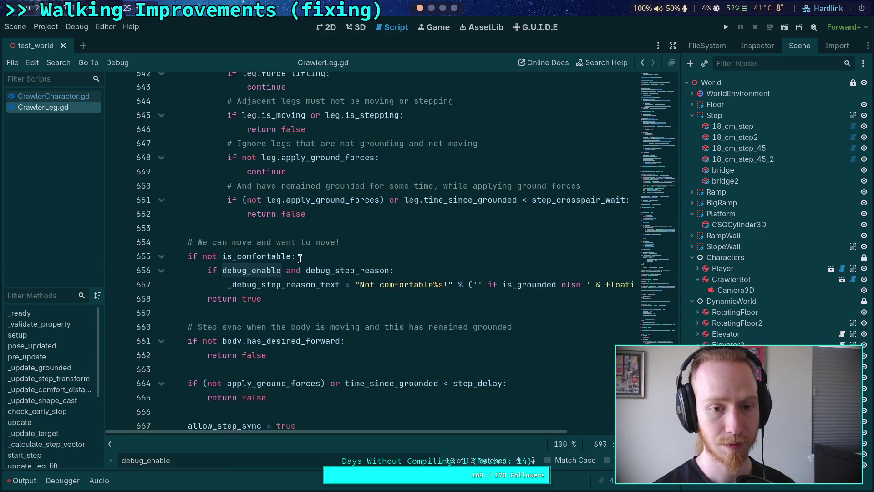
pyautogui.scroll(8, 300, 259)
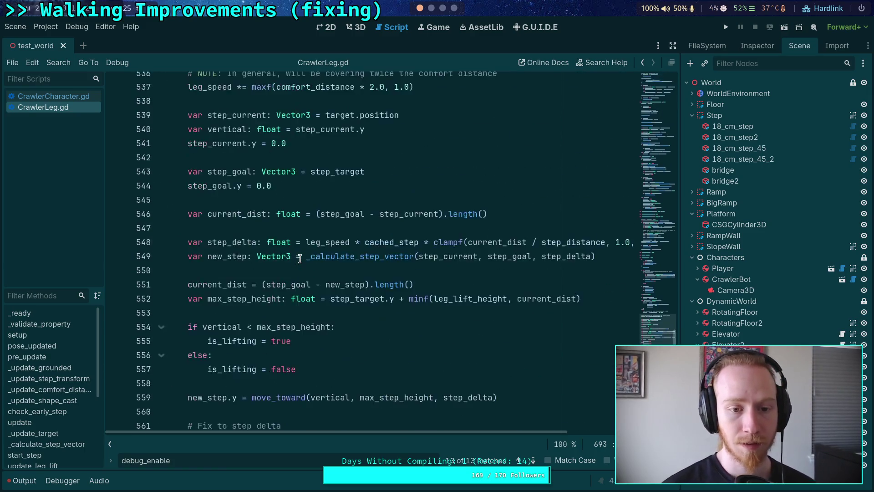
pyautogui.click(284, 257)
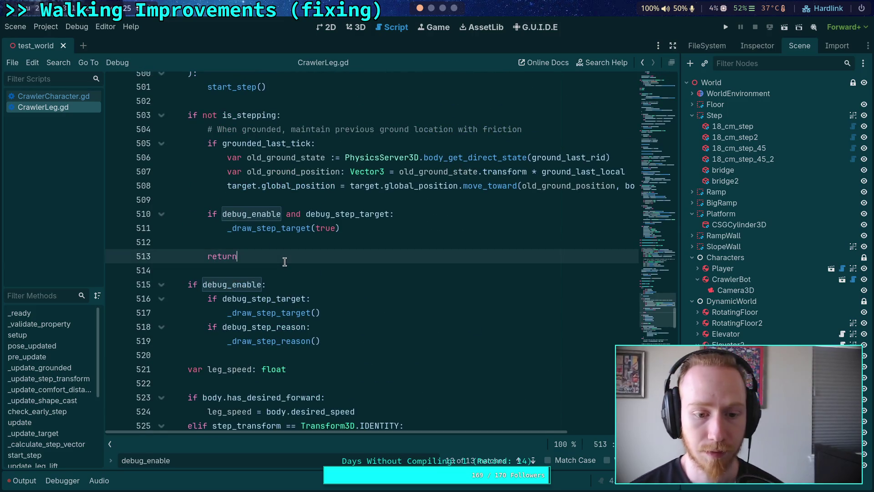
pyautogui.moveTo(346, 339)
pyautogui.mouseDown()
pyautogui.moveTo(214, 314)
pyautogui.moveTo(206, 299)
pyautogui.mouseUp()
pyautogui.click(278, 251)
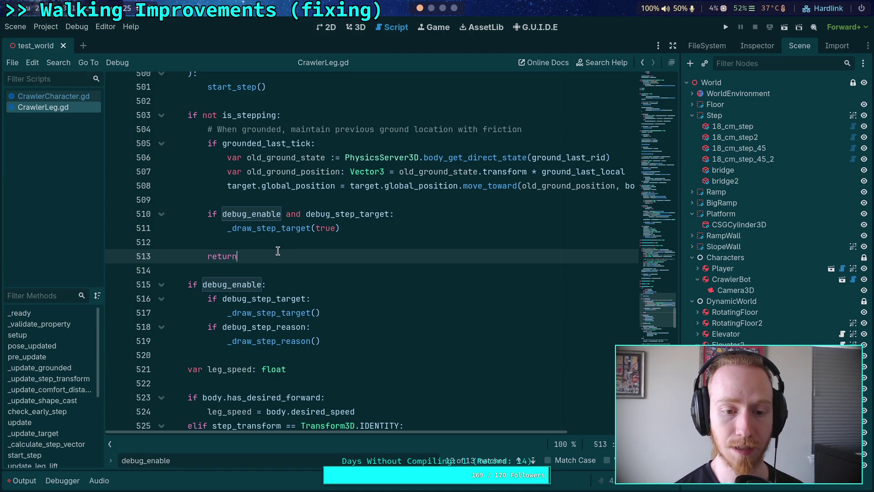
# Unfold _update_step_transform to read its body, then fold it again.
pyautogui.scroll(6, 283, 266)
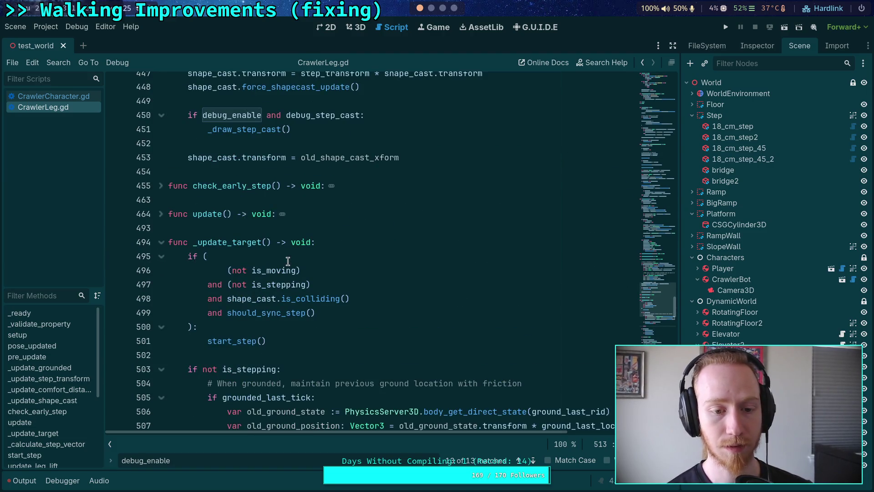
pyautogui.scroll(6, 234, 245)
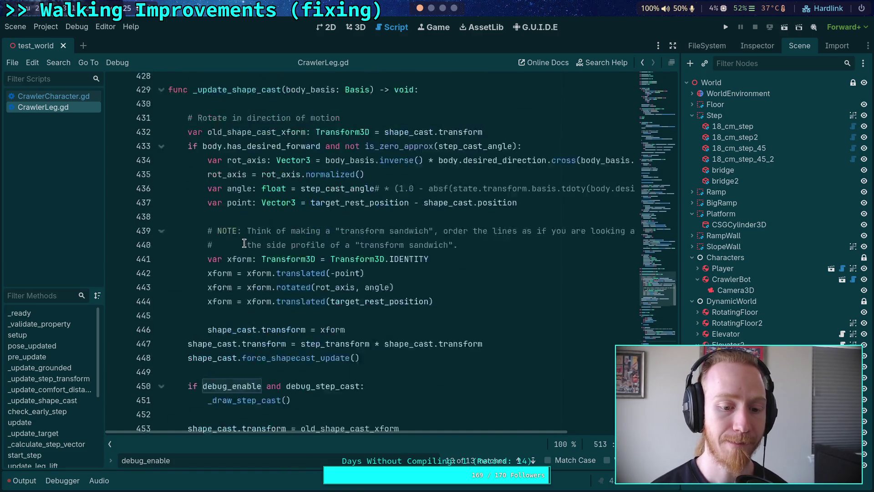
pyautogui.scroll(-5, 241, 243)
pyautogui.scroll(15, 177, 246)
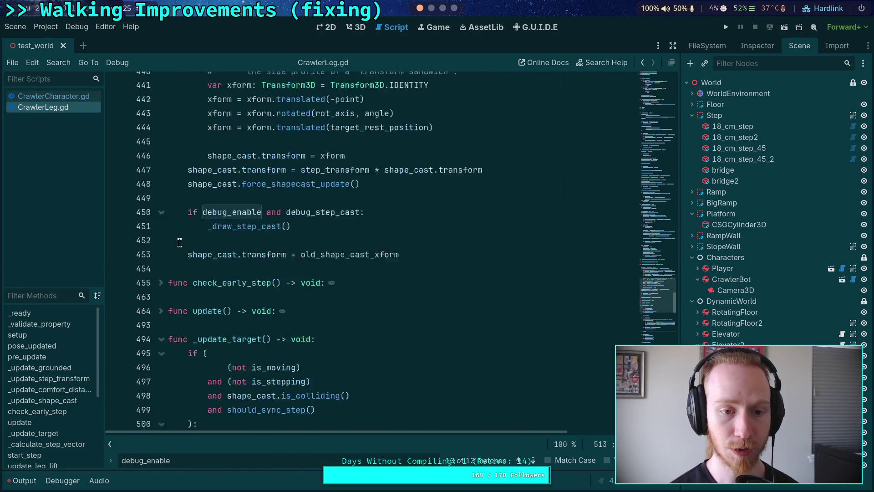
pyautogui.scroll(-18, 174, 248)
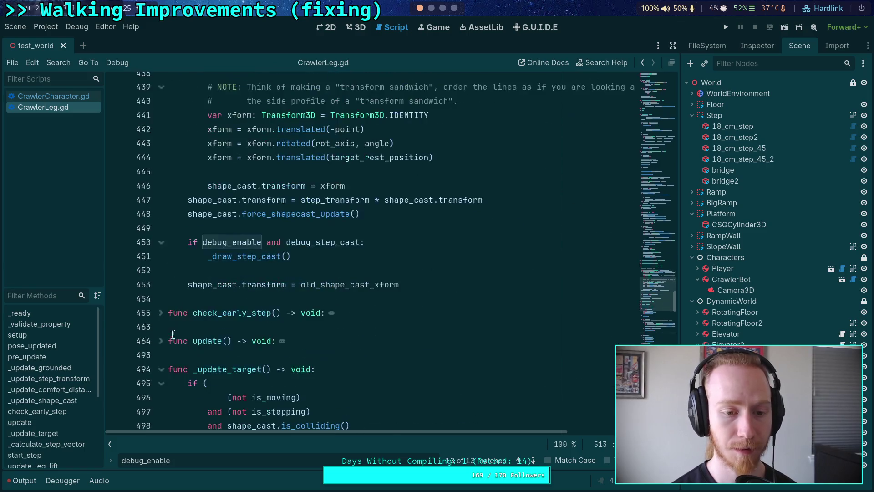
pyautogui.scroll(3, 219, 324)
pyautogui.scroll(20, 223, 323)
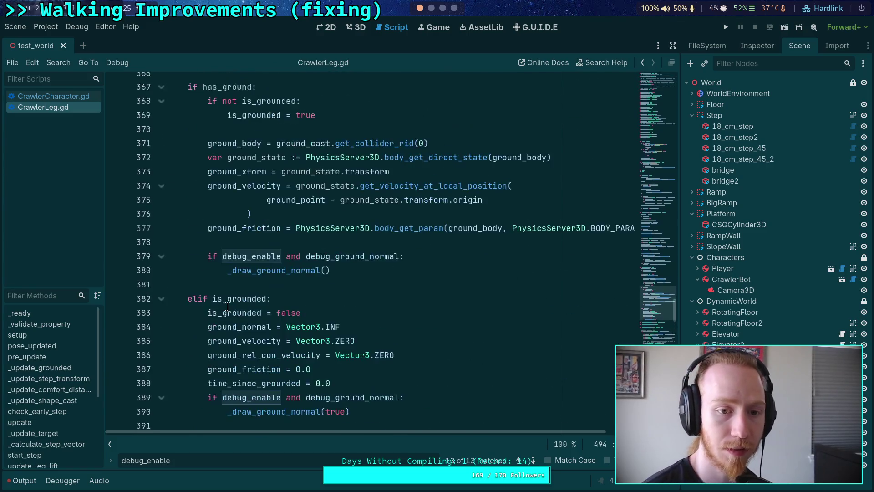
pyautogui.scroll(10, 217, 277)
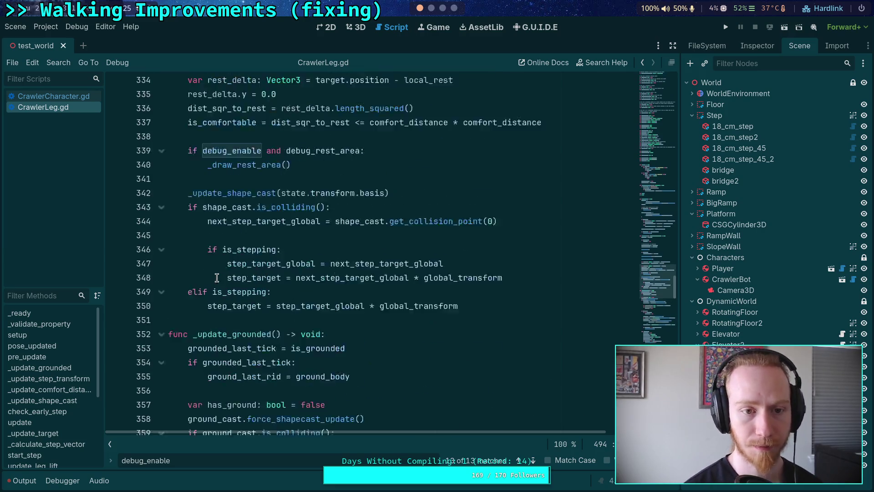
pyautogui.scroll(1, 217, 277)
pyautogui.scroll(-2, 228, 278)
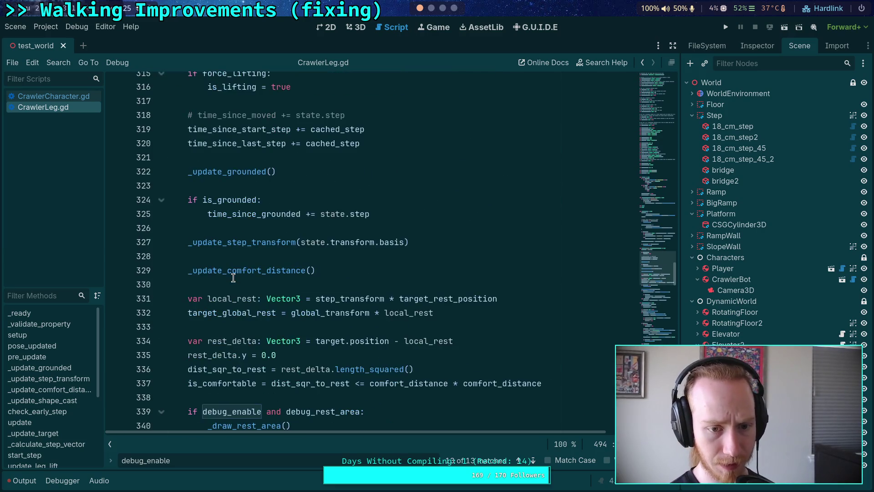
pyautogui.scroll(-5, 241, 287)
pyautogui.scroll(-7, 257, 294)
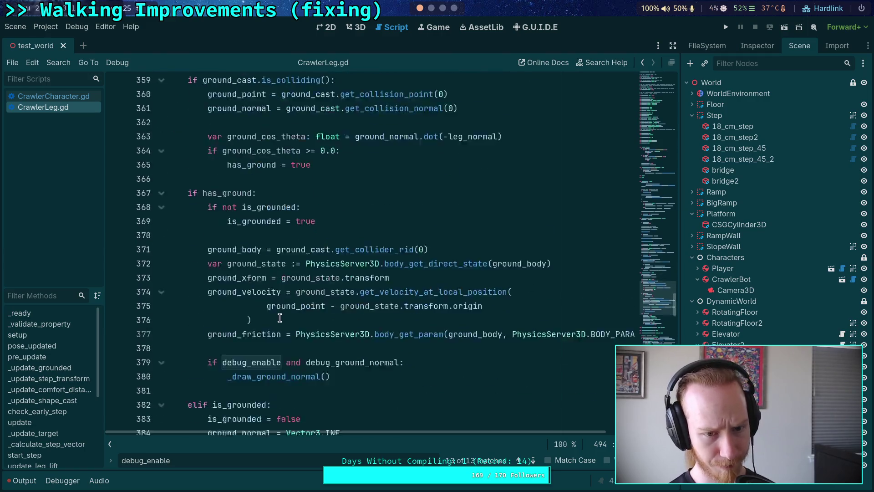
pyautogui.scroll(-4, 284, 301)
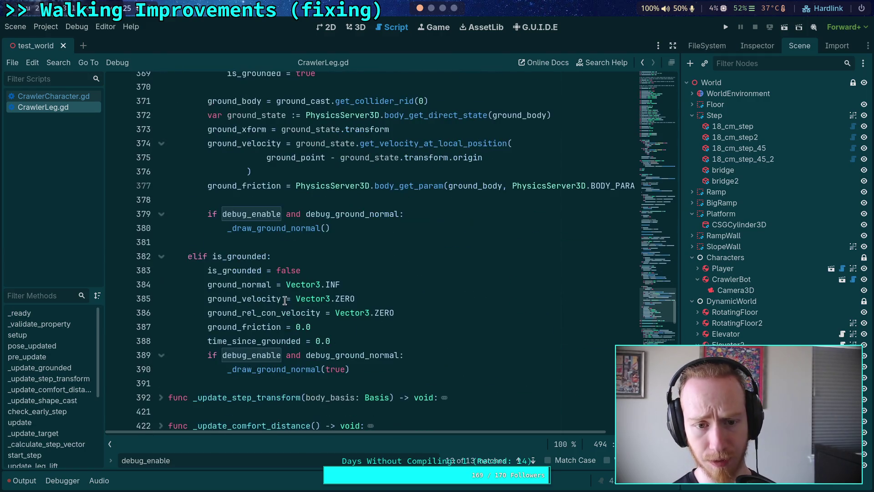
pyautogui.scroll(12, 285, 299)
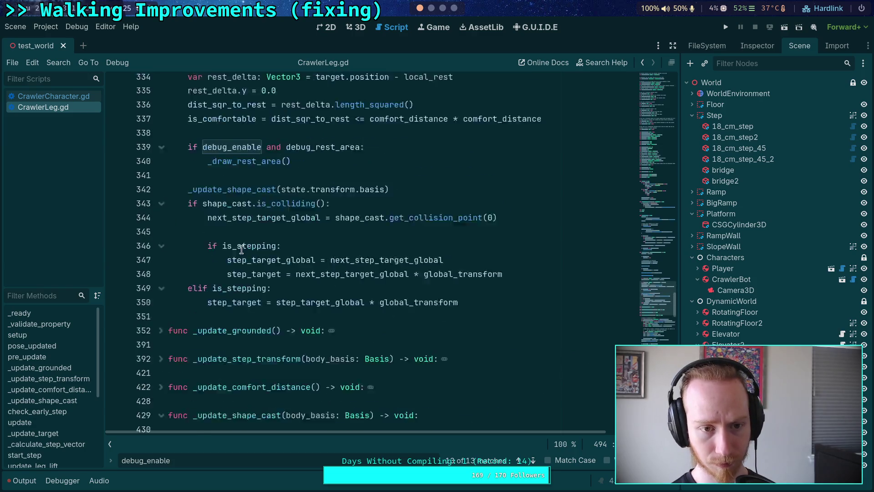
pyautogui.scroll(2, 242, 250)
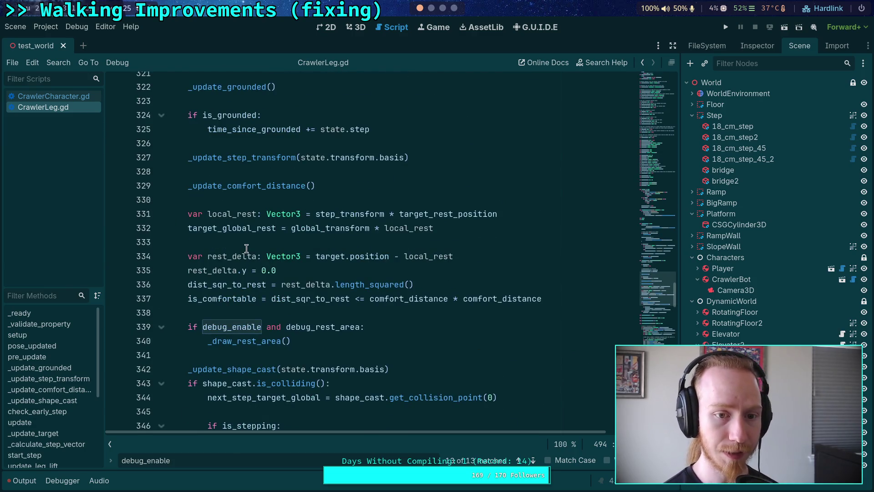
pyautogui.scroll(-6, 243, 250)
pyautogui.click(167, 290)
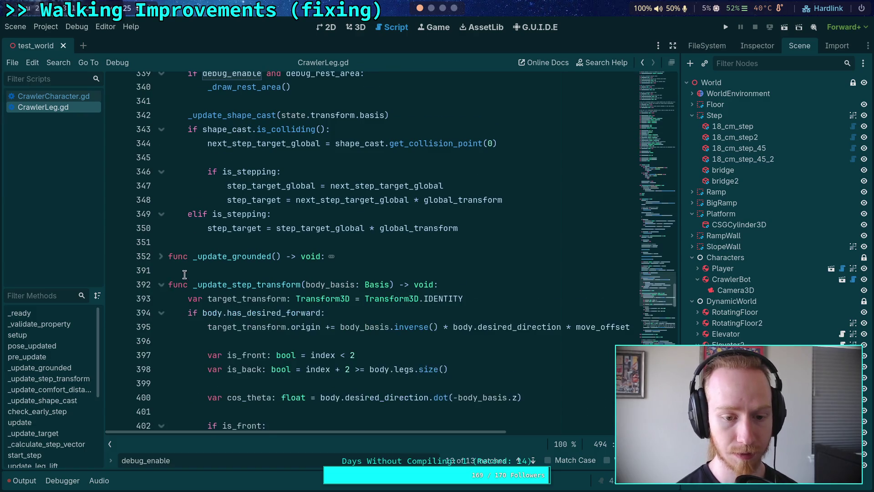
pyautogui.scroll(-20, 193, 268)
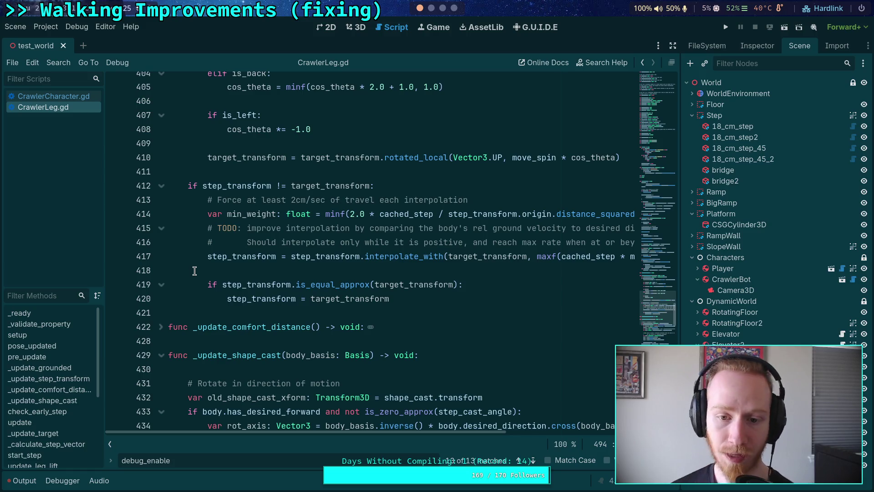
pyautogui.scroll(20, 194, 271)
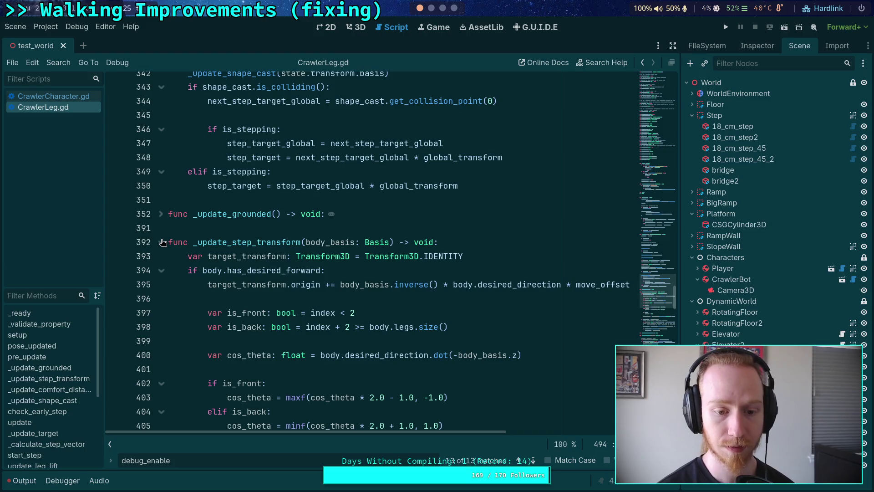
pyautogui.click(161, 242)
pyautogui.scroll(6, 201, 243)
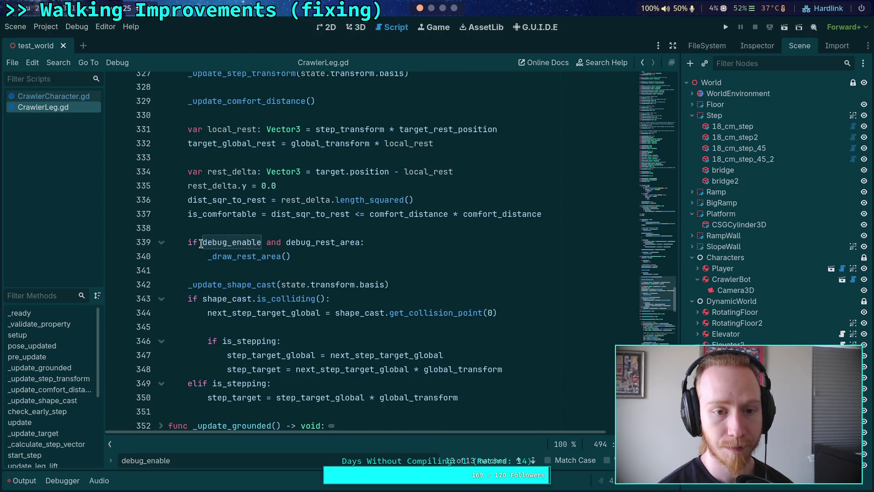
pyautogui.scroll(-7, 200, 244)
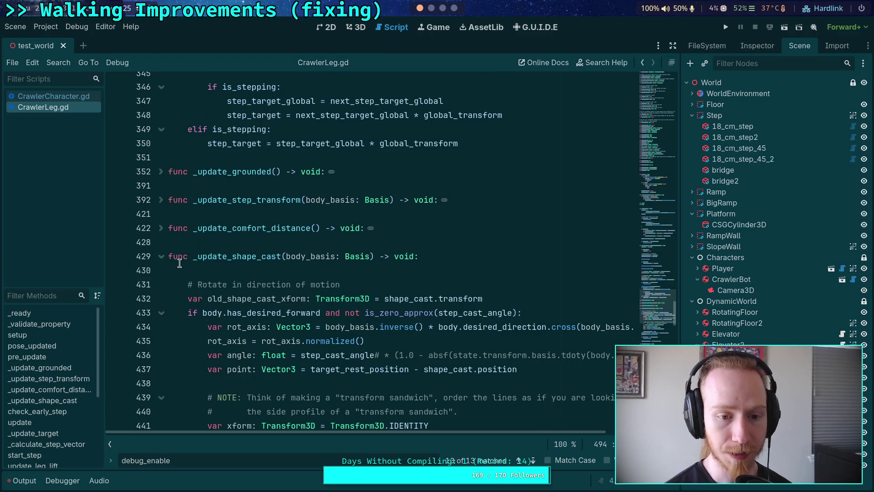
# Fold the _update_comfort_distance and _update_shape_cast functions.
pyautogui.click(161, 230)
pyautogui.scroll(7, 162, 234)
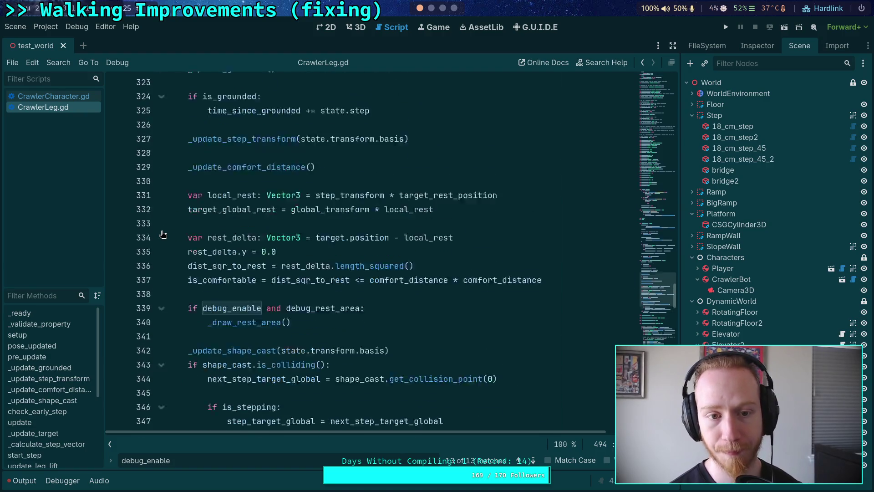
pyautogui.scroll(1, 163, 234)
pyautogui.scroll(-5, 162, 234)
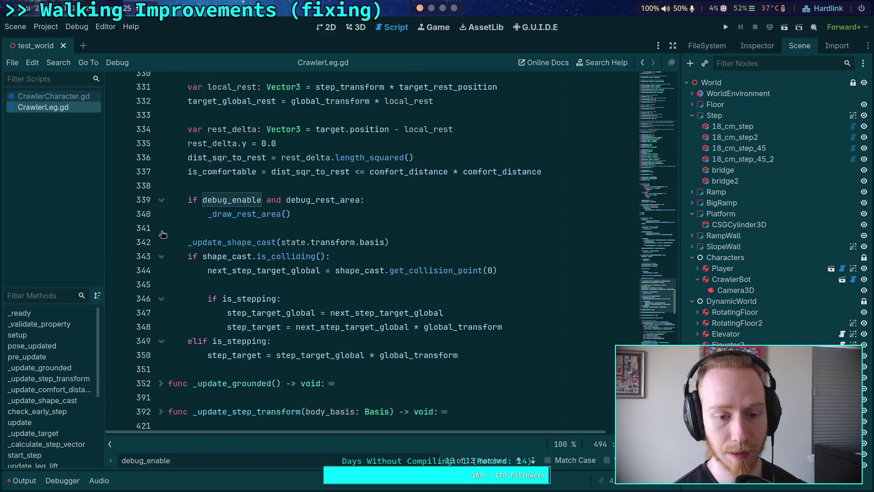
pyautogui.scroll(-8, 163, 234)
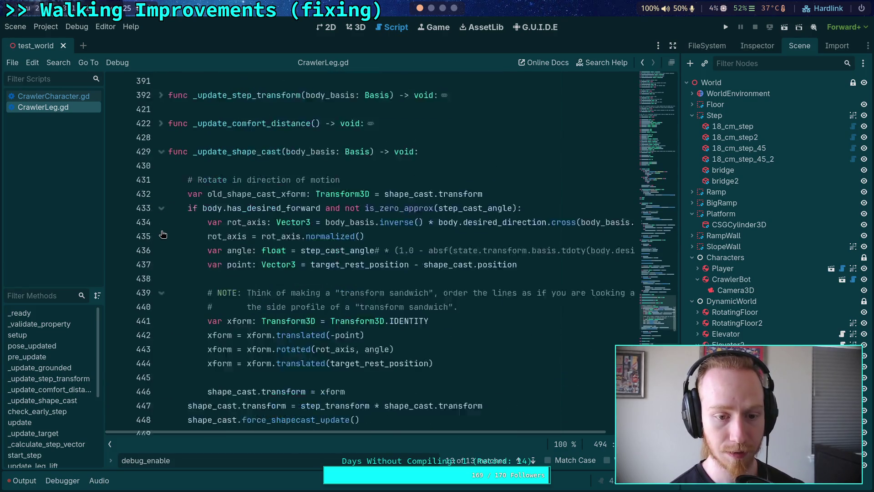
pyautogui.scroll(-3, 162, 233)
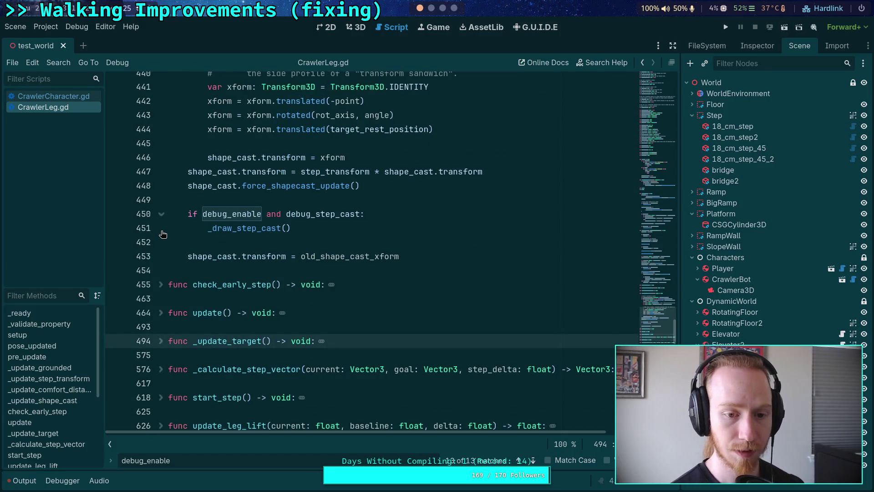
pyautogui.scroll(12, 159, 283)
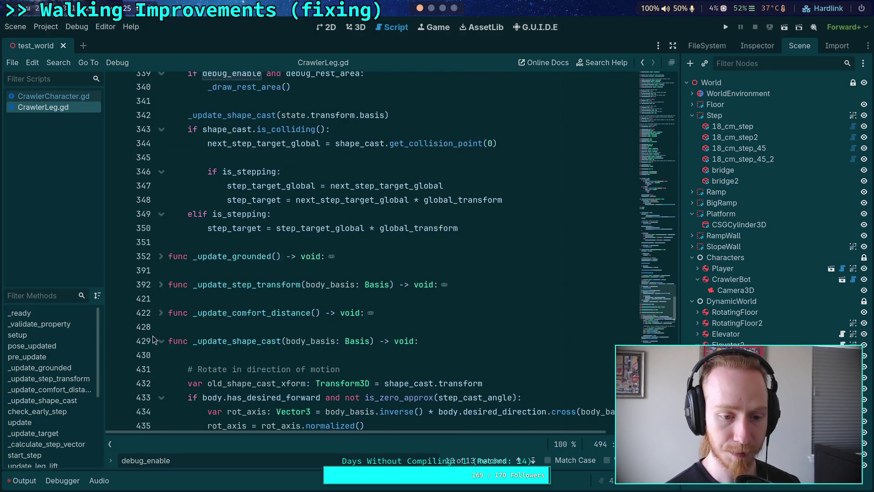
pyautogui.click(161, 341)
pyautogui.scroll(3, 163, 326)
pyautogui.scroll(9, 163, 327)
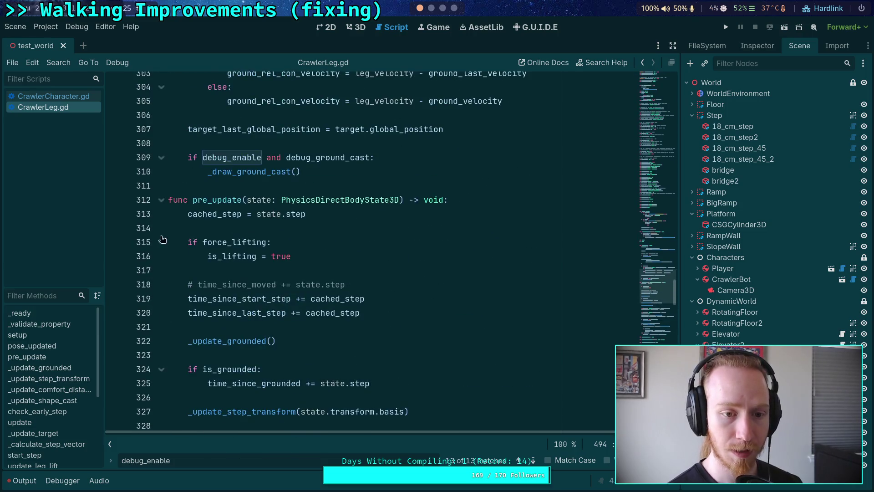
# Fold pre_update and unfold check_early_step to read its body.
pyautogui.click(162, 200)
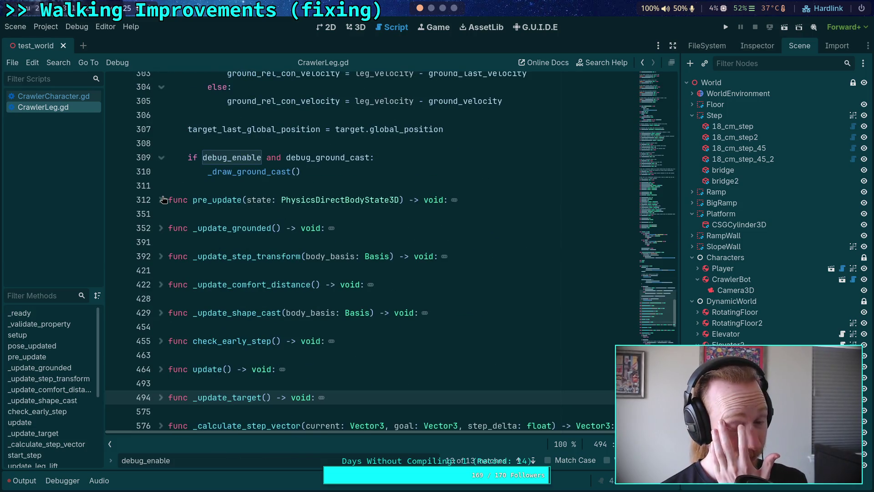
pyautogui.click(161, 341)
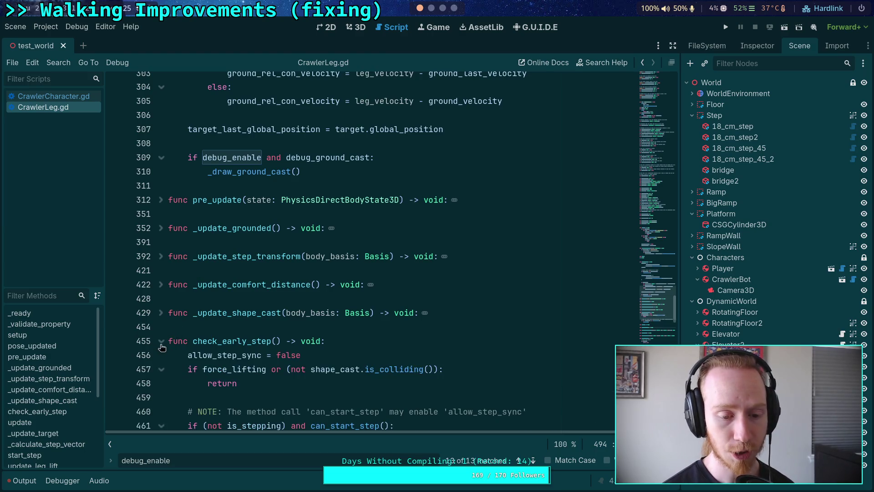
pyautogui.scroll(-3, 162, 347)
pyautogui.click(268, 325)
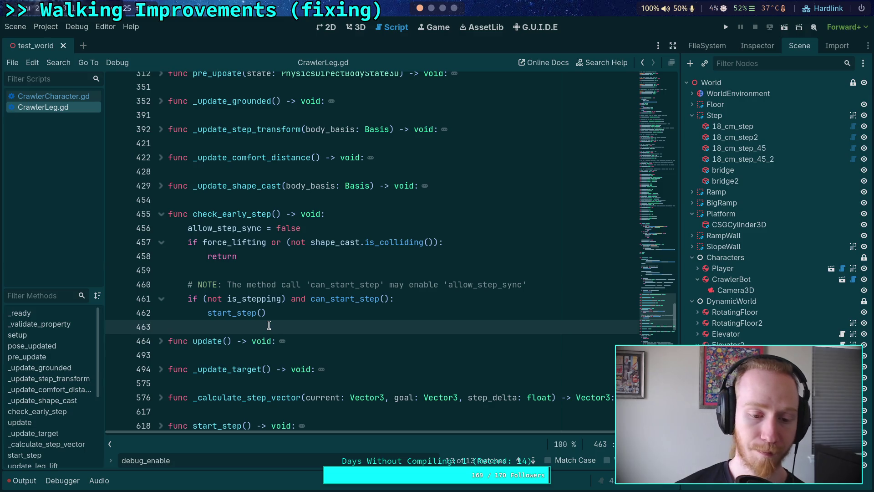
# Move down into can_start_step and select allow_step_sync on line 667.
pyautogui.scroll(-4, 269, 324)
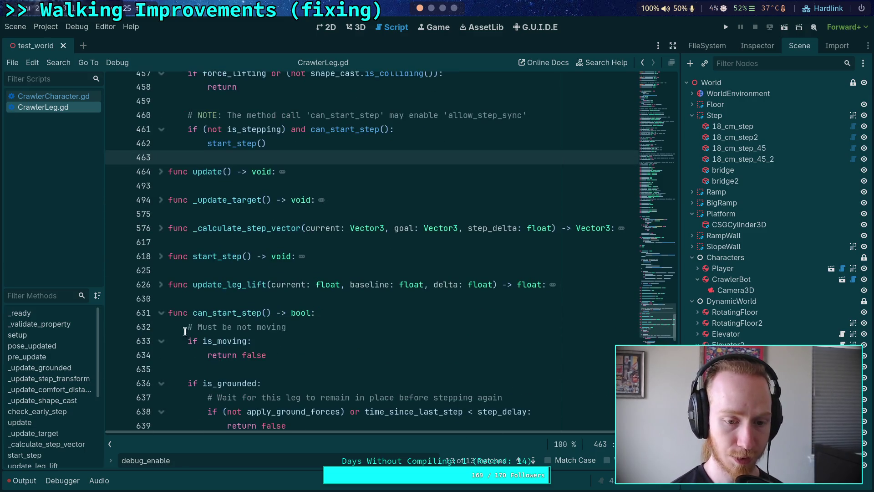
pyautogui.scroll(-3, 185, 331)
pyautogui.scroll(-7, 276, 317)
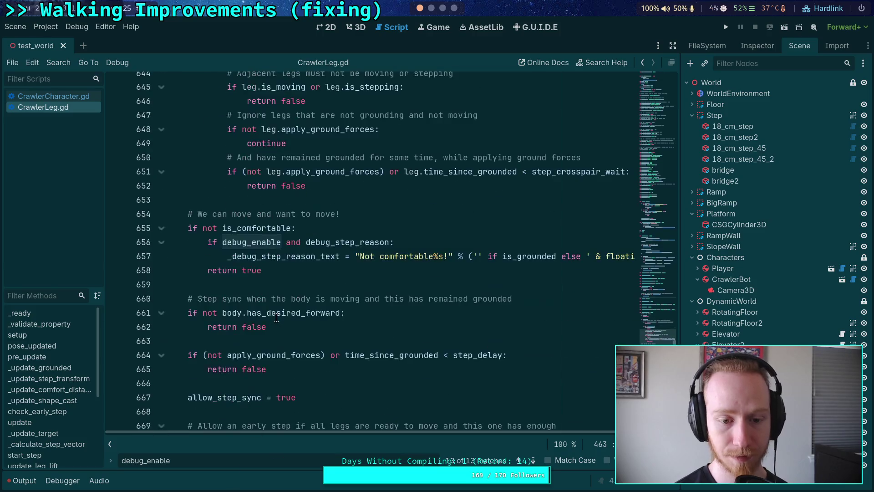
pyautogui.scroll(-3, 276, 317)
pyautogui.click(298, 285)
pyautogui.scroll(-4, 301, 302)
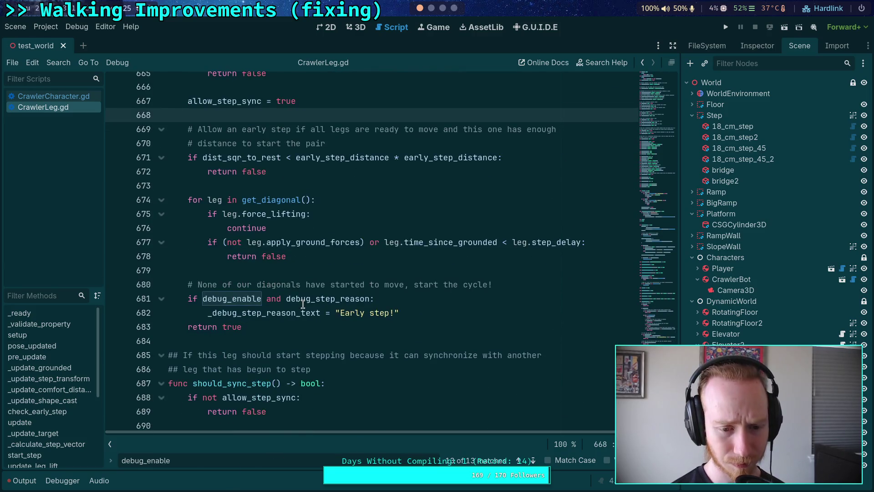
pyautogui.scroll(4, 302, 304)
pyautogui.doubleClick(228, 271)
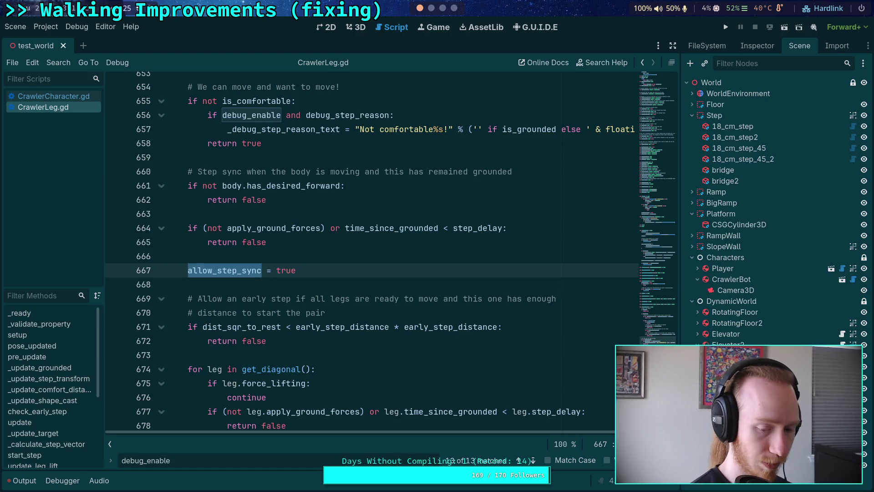
# Search for allow_step_sync and review should_sync_step's diagonal-leg sync loop on lines 691–695.
pyautogui.hotkey('ctrl', 'f')
pyautogui.scroll(-3, 326, 277)
pyautogui.scroll(-7, 356, 322)
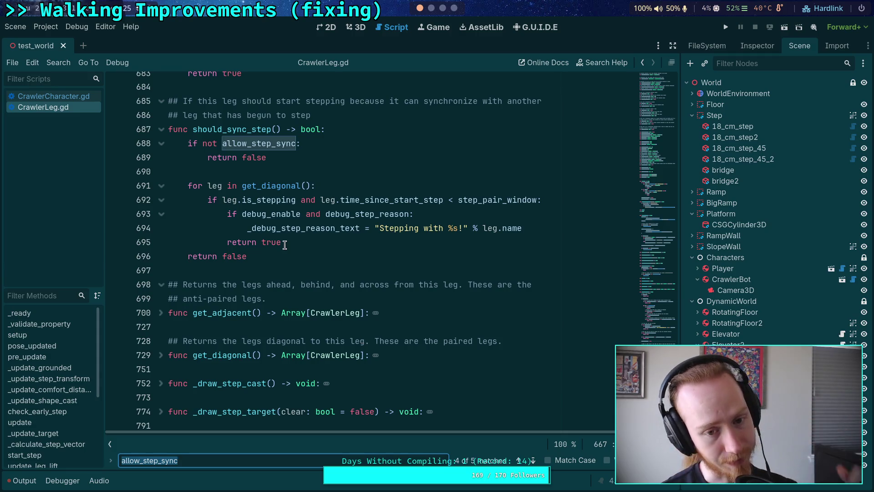
pyautogui.moveTo(285, 245); pyautogui.dragTo(185, 188)
pyautogui.click(311, 263)
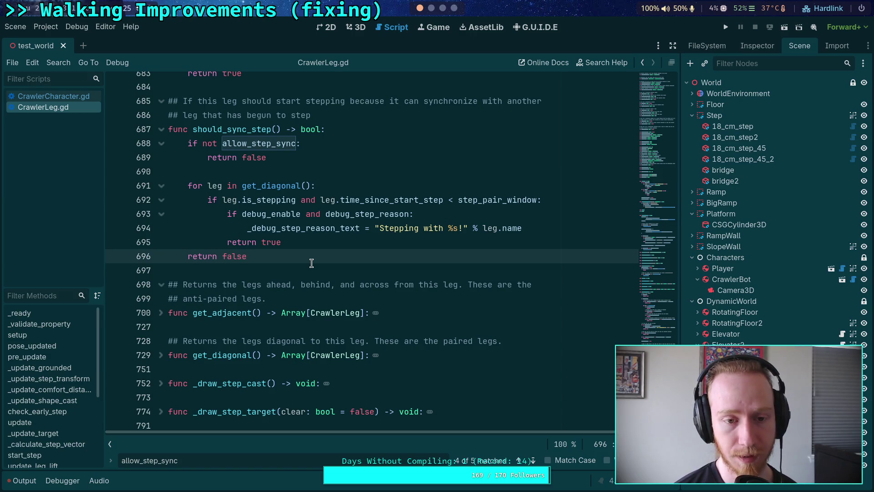
pyautogui.doubleClick(246, 143)
pyautogui.scroll(3, 271, 271)
pyautogui.scroll(8, 314, 342)
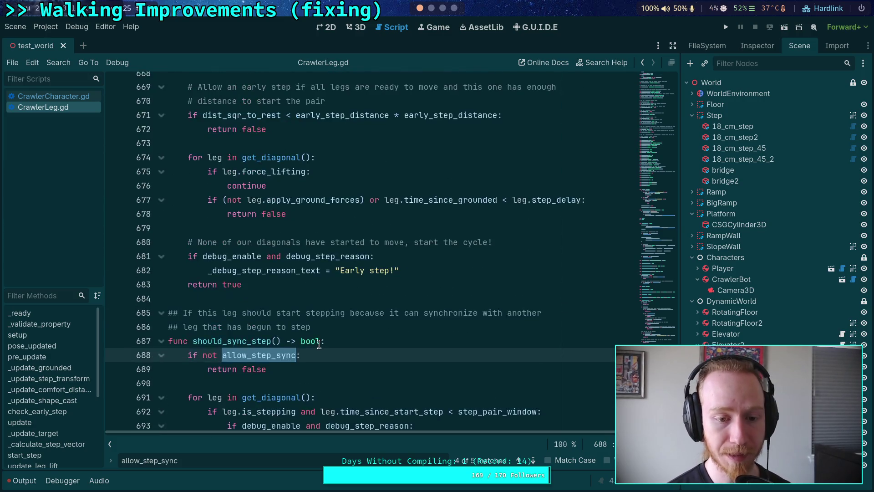
pyautogui.scroll(-4, 319, 344)
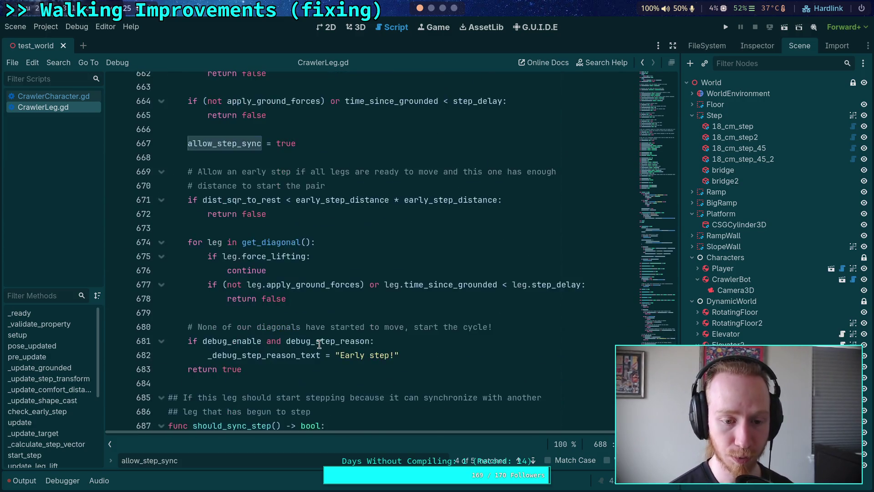
pyautogui.scroll(14, 319, 344)
pyautogui.scroll(-4, 319, 344)
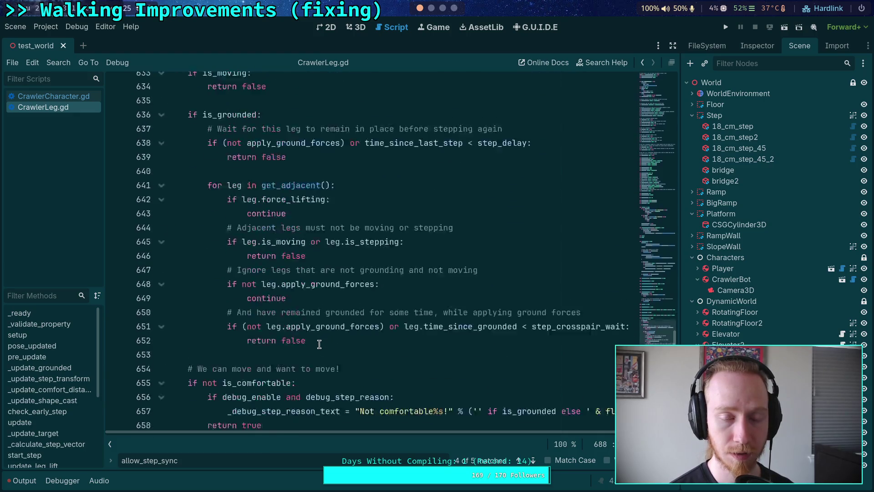
pyautogui.scroll(8, 320, 343)
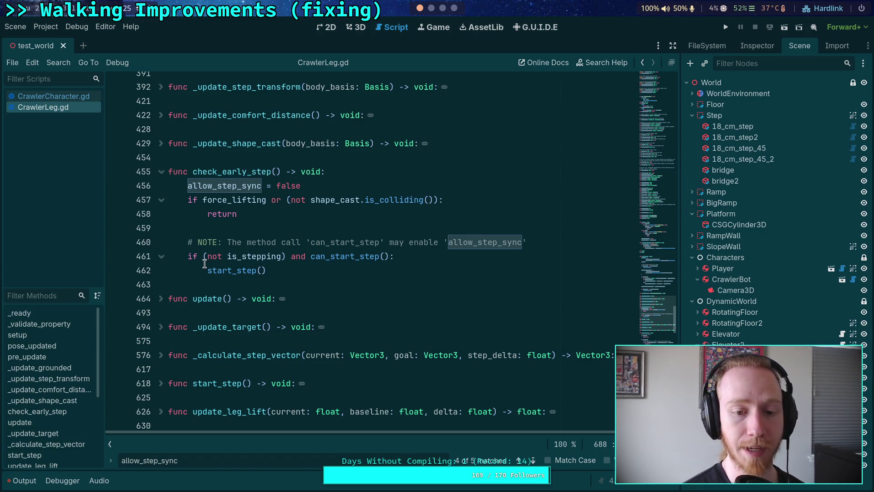
pyautogui.moveTo(205, 266)
pyautogui.scroll(-8, 239, 286)
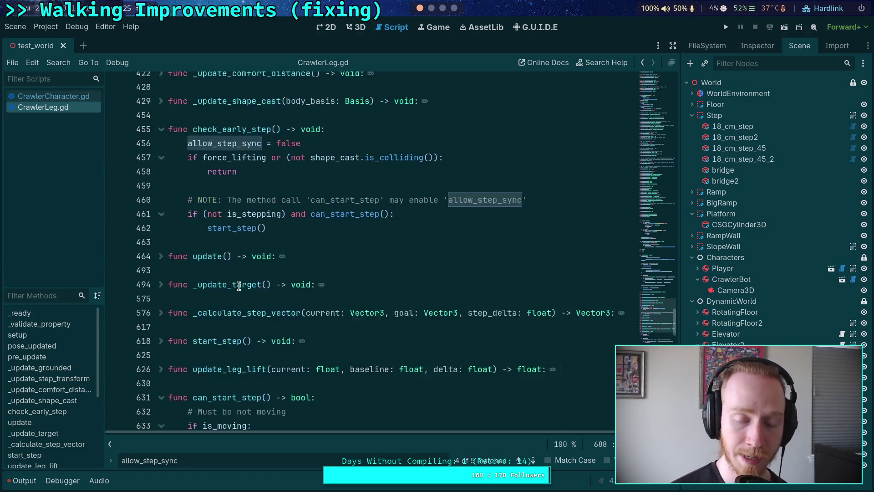
pyautogui.scroll(-1, 239, 285)
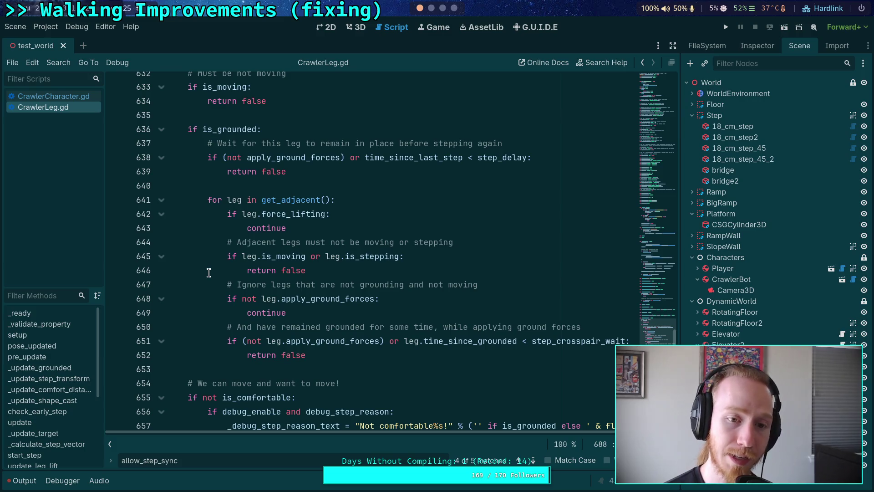
pyautogui.scroll(-1, 208, 273)
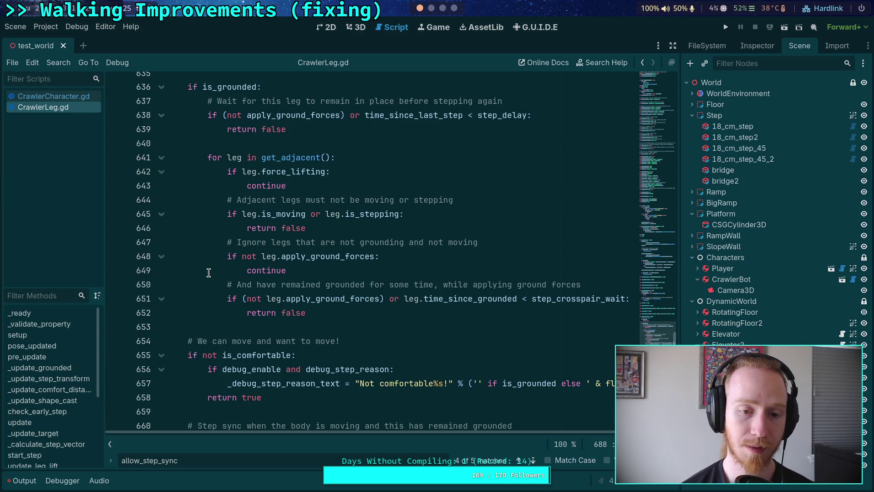
pyautogui.moveTo(319, 313)
pyautogui.mouseDown()
pyautogui.moveTo(298, 304)
pyautogui.moveTo(225, 170)
pyautogui.mouseUp()
# Clear the step-check selection and select the get_adjacent call on line 641.
pyautogui.scroll(-2, 310, 305)
pyautogui.click(310, 326)
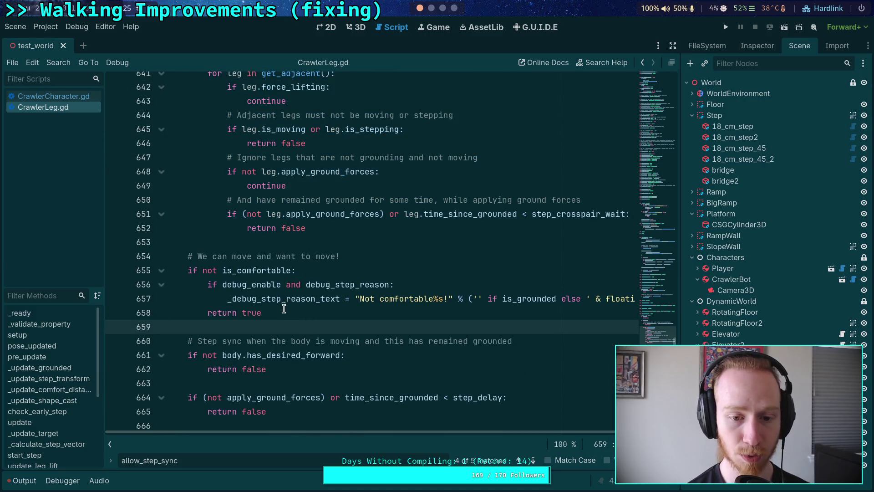
pyautogui.scroll(-6, 284, 310)
pyautogui.scroll(3, 287, 320)
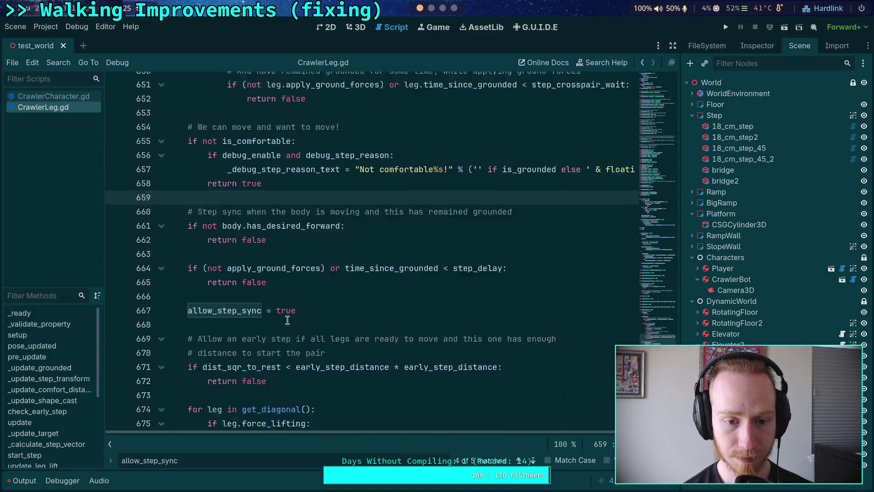
pyautogui.scroll(6, 287, 320)
pyautogui.doubleClick(268, 200)
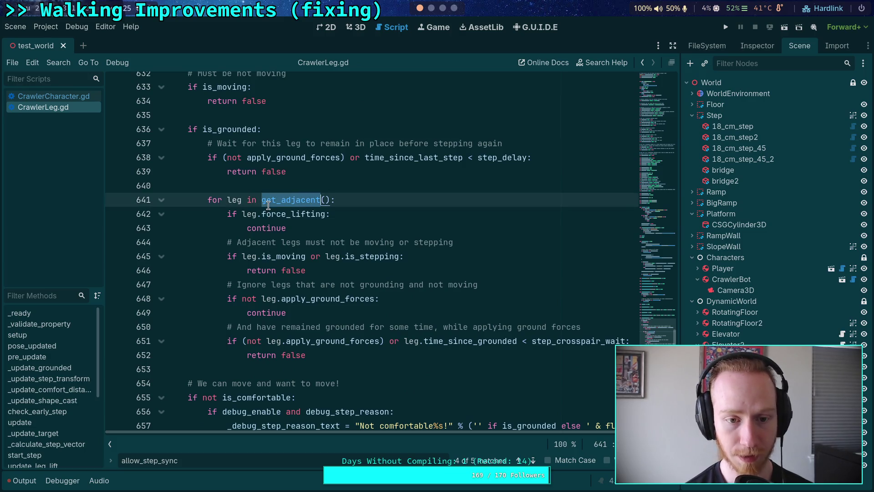
pyautogui.scroll(-3, 298, 303)
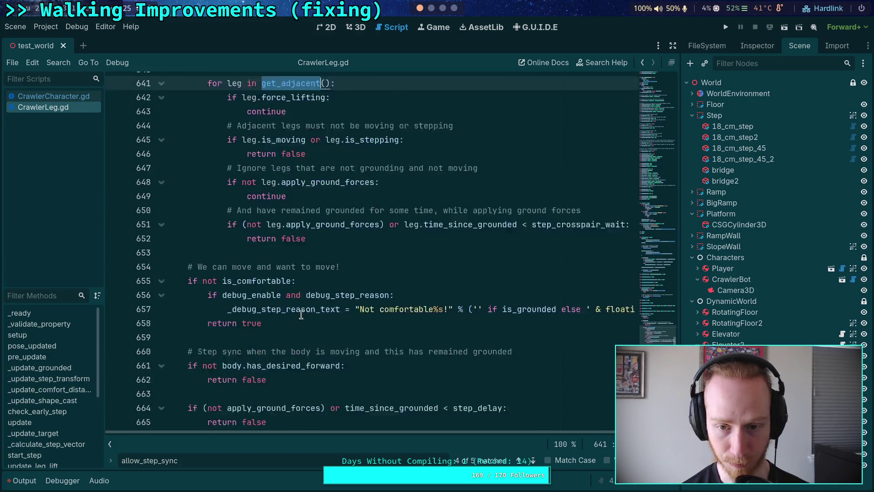
pyautogui.scroll(-6, 298, 310)
pyautogui.scroll(-2, 297, 298)
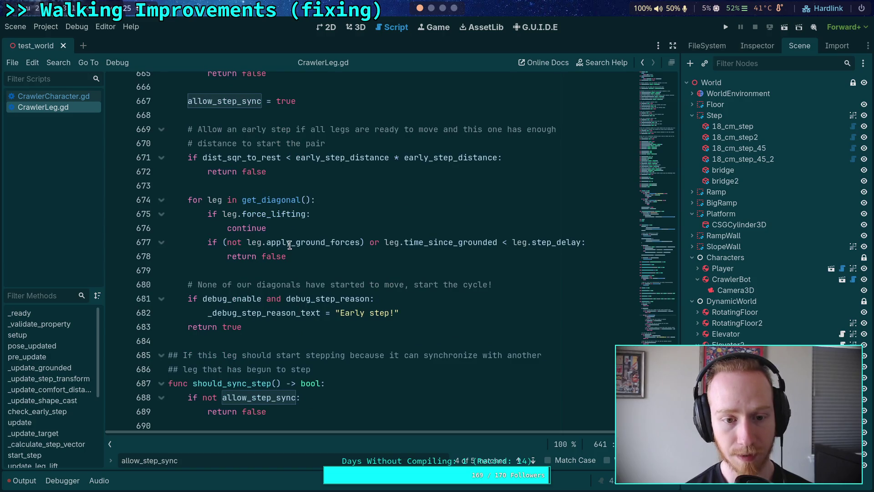
# Select the diagonal-leg checks on lines 675–678 and the step-sync check on lines 691–695.
pyautogui.click(306, 253)
pyautogui.hotkey('shift', 'Up')
pyautogui.hotkey('shift', 'Up')
pyautogui.hotkey('shift', 'Up')
pyautogui.hotkey('shift', 'Home')
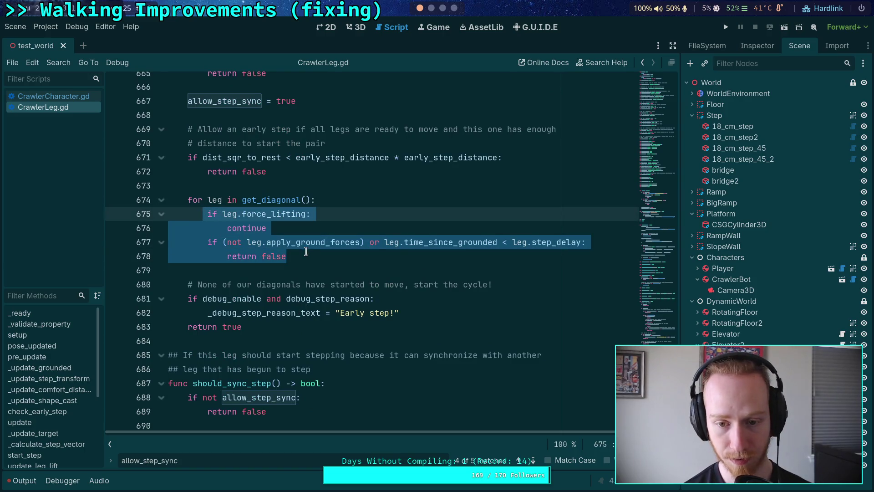
pyautogui.moveTo(306, 253); pyautogui.dragTo(206, 210)
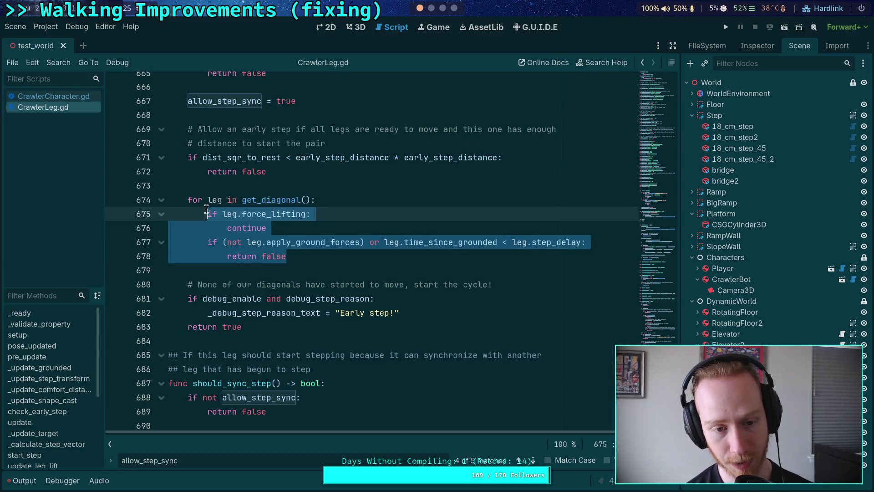
pyautogui.scroll(-6, 324, 299)
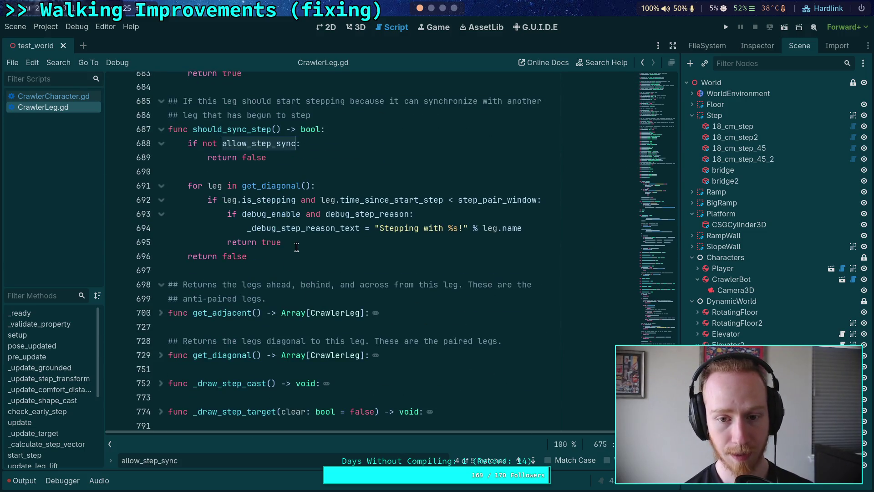
pyautogui.moveTo(296, 247)
pyautogui.mouseDown()
pyautogui.moveTo(209, 201)
pyautogui.moveTo(212, 186)
pyautogui.mouseUp()
pyautogui.scroll(-2, 309, 288)
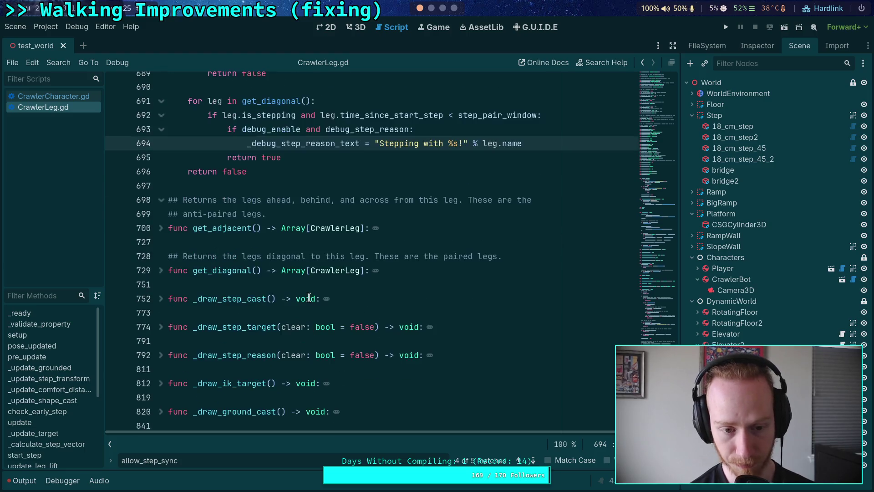
pyautogui.scroll(-2, 300, 296)
pyautogui.scroll(4, 287, 313)
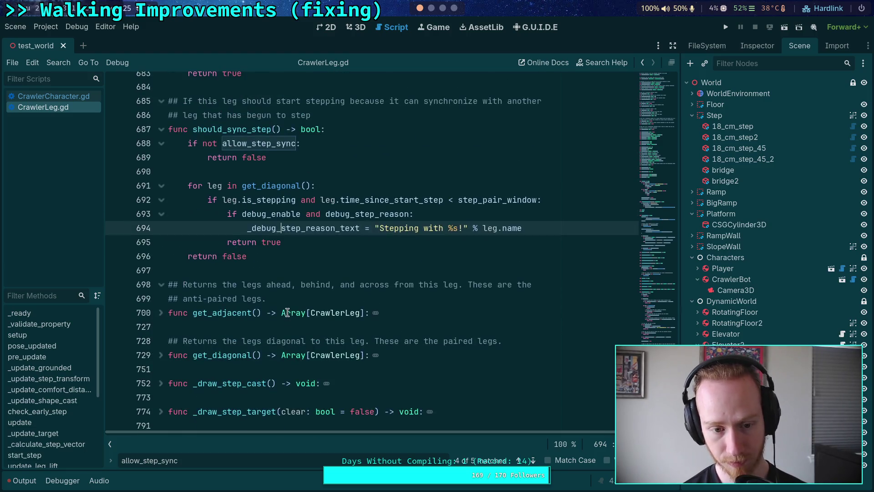
# Unfold and refold get_adjacent, then switch to the terminal workspace.
pyautogui.click(161, 313)
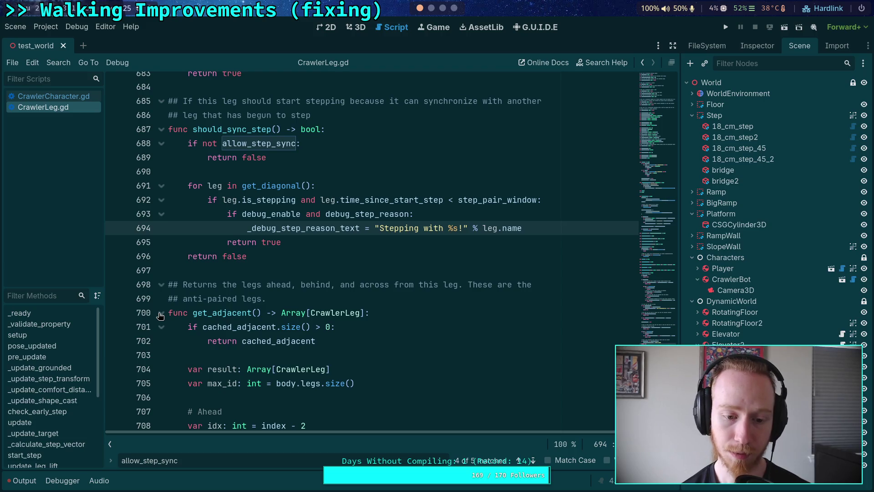
pyautogui.scroll(-6, 182, 314)
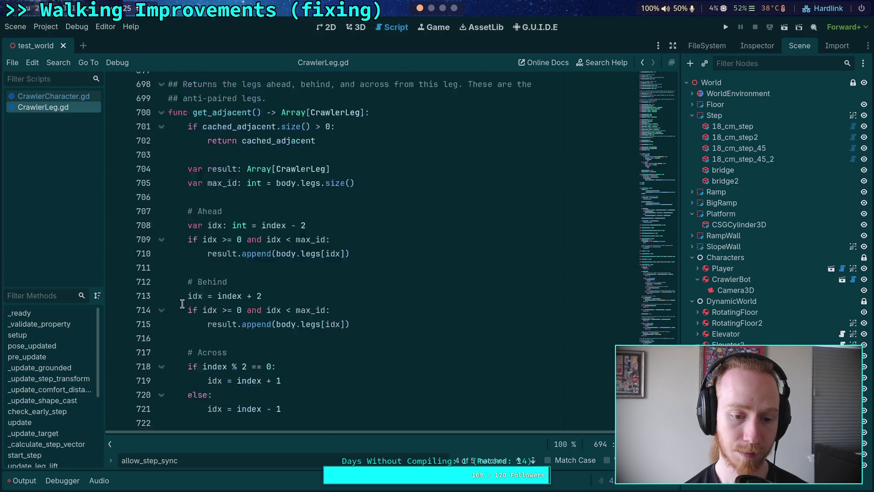
pyautogui.scroll(-3, 214, 316)
pyautogui.scroll(6, 214, 316)
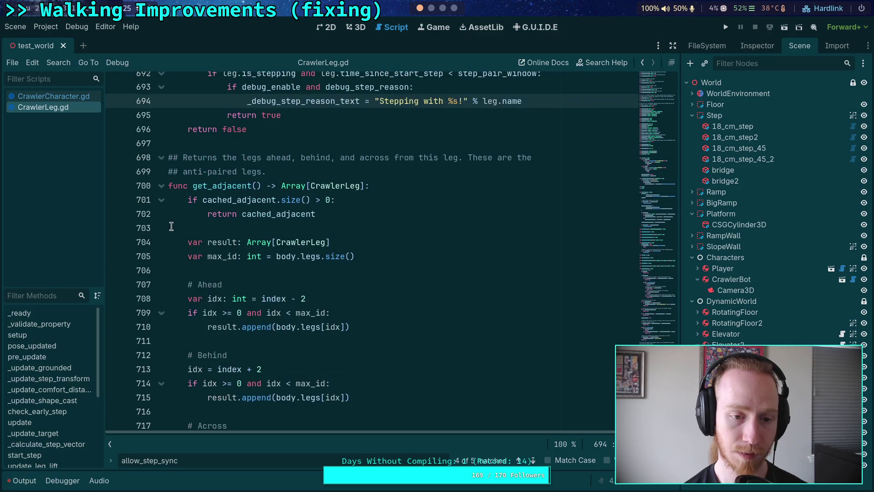
pyautogui.click(161, 185)
pyautogui.click(214, 153)
pyautogui.click(222, 147)
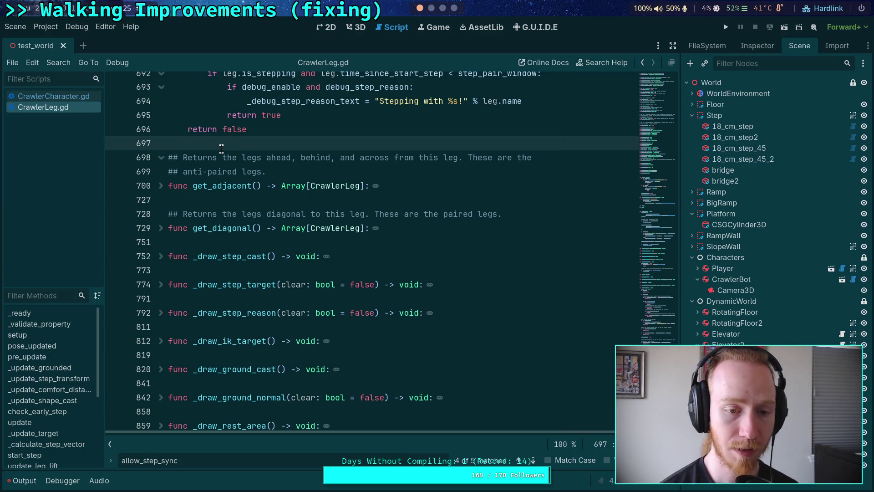
pyautogui.press('super+2')
# Run git status, then git diff on godot-game/.
pyautogui.write('gi')
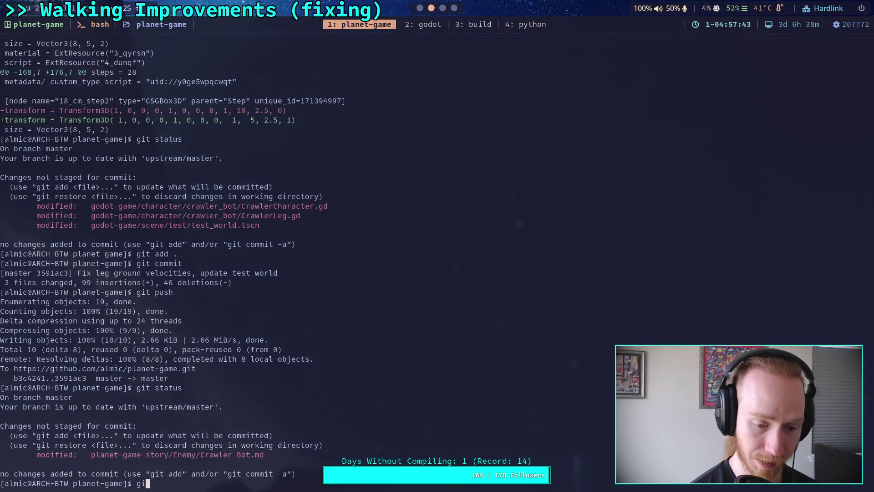
pyautogui.write('t status')
pyautogui.press('Return')
pyautogui.write('git di')
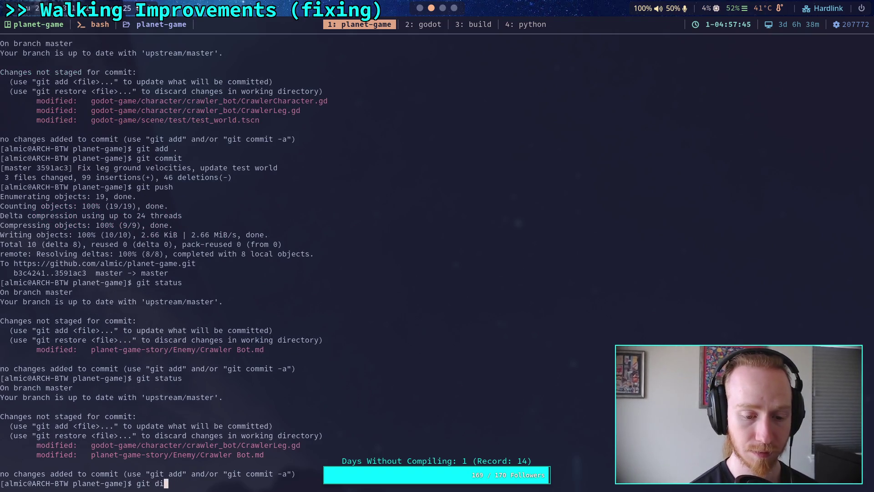
pyautogui.write('ff god')
pyautogui.press('Tab')
pyautogui.press('Return')
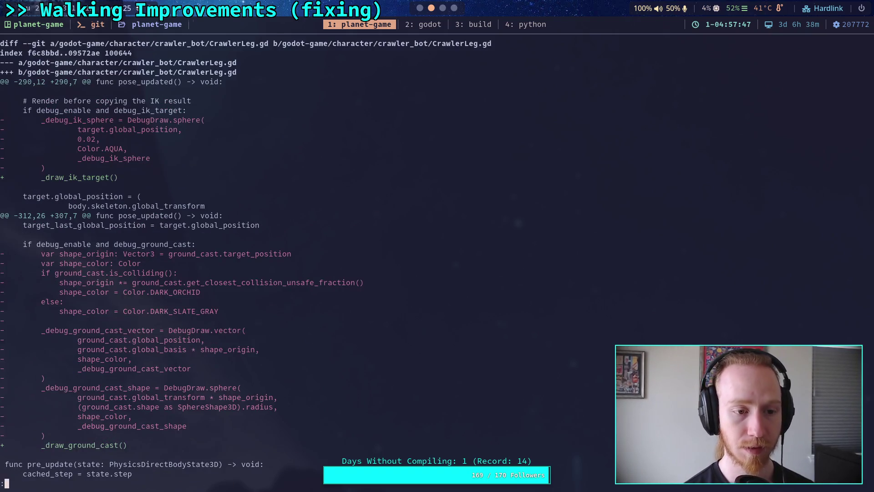
# Page through the CrawlerLeg.gd diff to its new _draw_ helpers, quit, and review the output.
pyautogui.press('j')
pyautogui.press('j')
pyautogui.press('j')
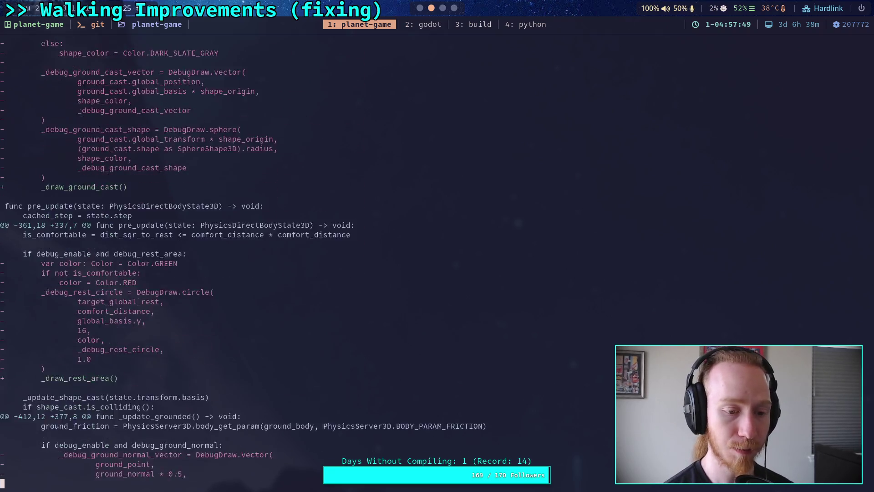
pyautogui.press('j')
pyautogui.press('j')
pyautogui.press('j')
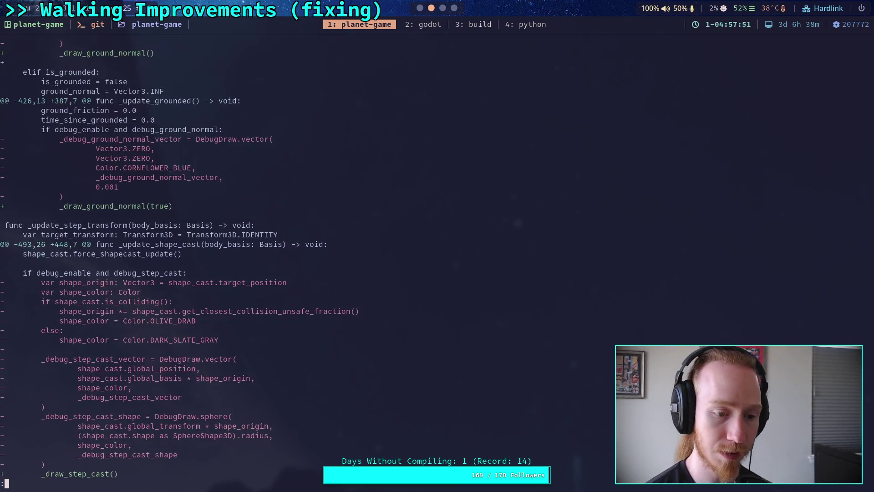
pyautogui.press('j')
pyautogui.press('j')
pyautogui.press('j')
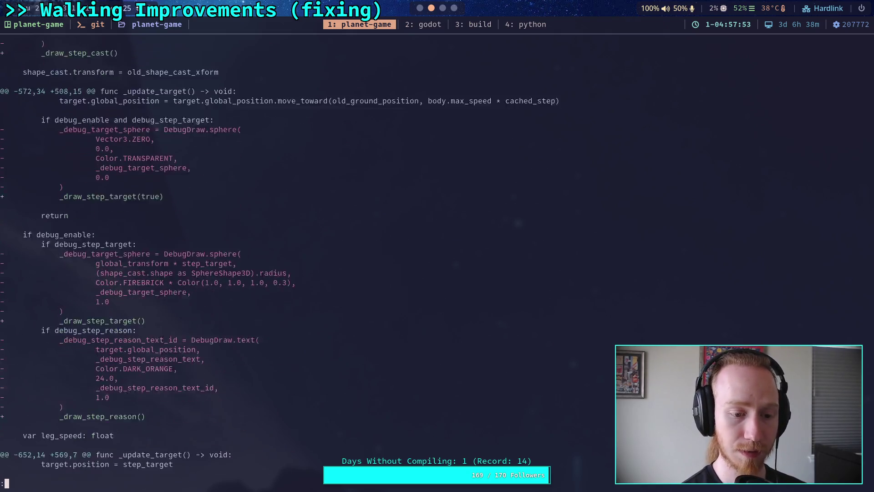
pyautogui.press('j')
pyautogui.press('j')
pyautogui.press('j')
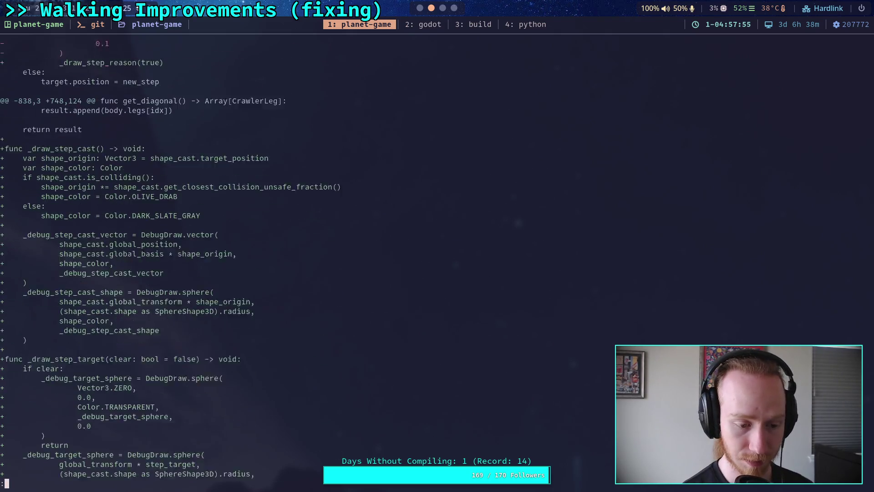
pyautogui.press('j')
pyautogui.press('j')
pyautogui.press('j')
pyautogui.press('q')
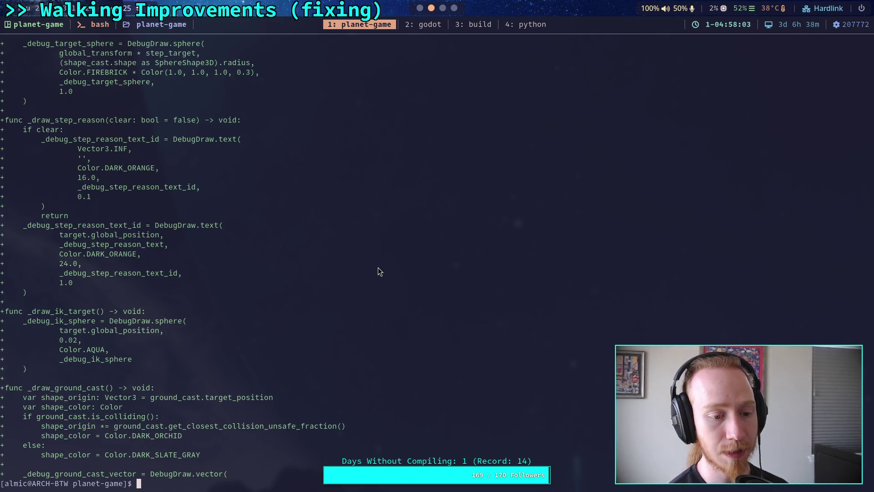
pyautogui.scroll(5, 278, 315)
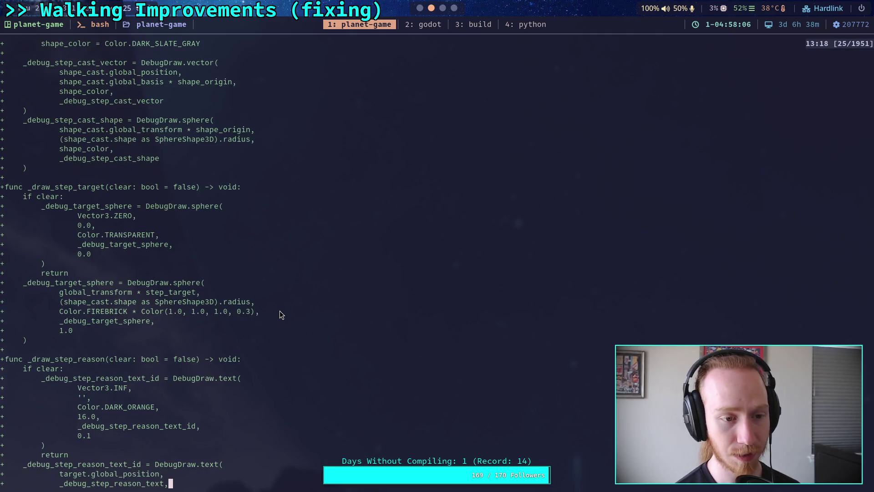
pyautogui.scroll(3, 281, 314)
pyautogui.scroll(-8, 282, 310)
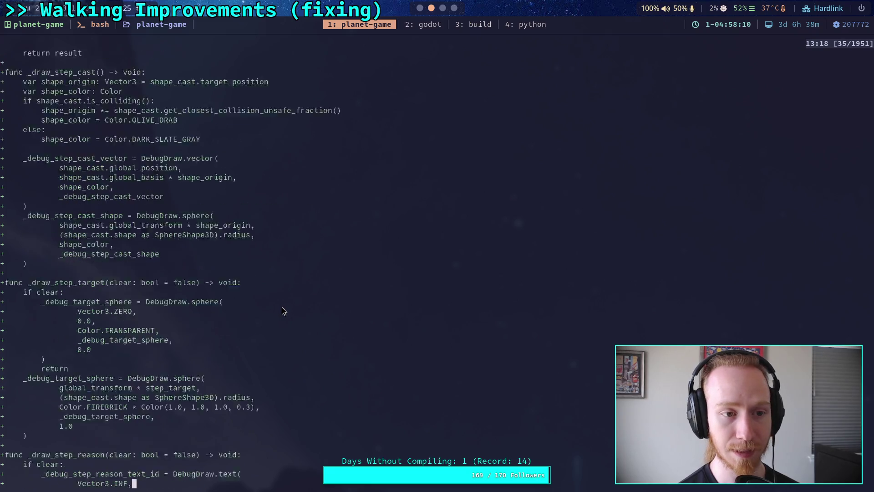
pyautogui.write('q')
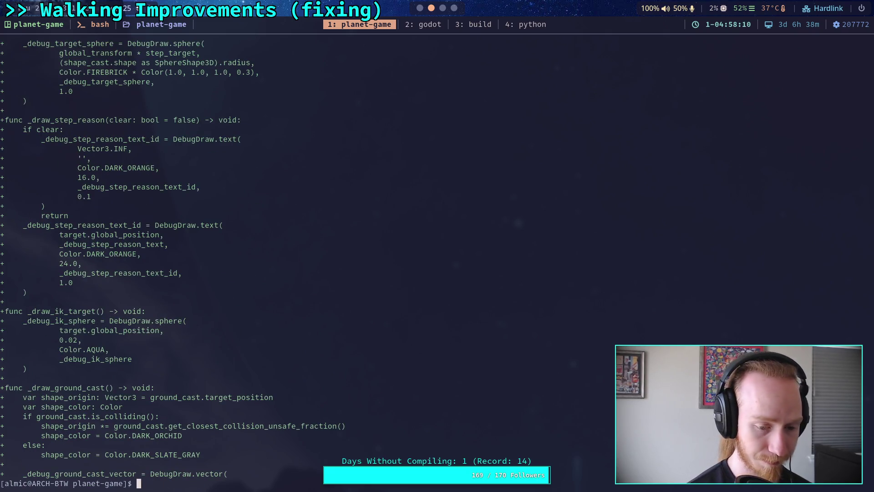
pyautogui.write('git commit')
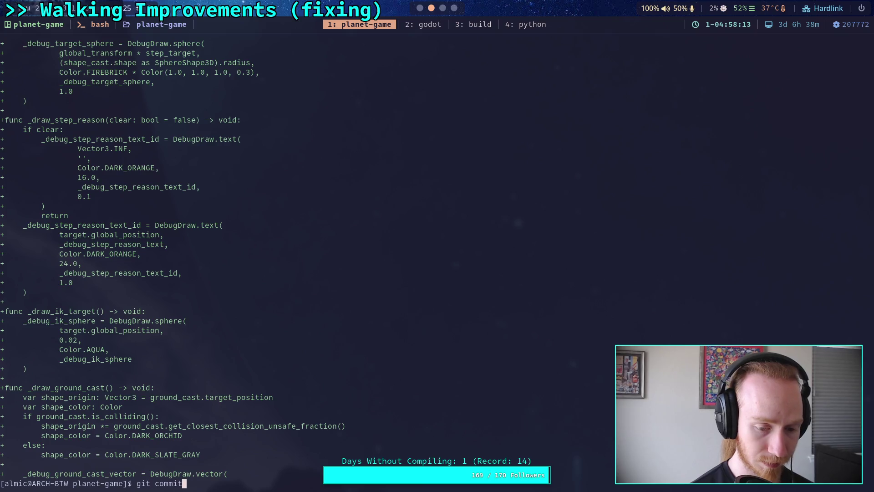
# Stage godot-game/ with git add and confirm the staged files with git status.
pyautogui.press('BackSpace')
pyautogui.press('BackSpace')
pyautogui.press('BackSpace')
pyautogui.write('add godot-game/')
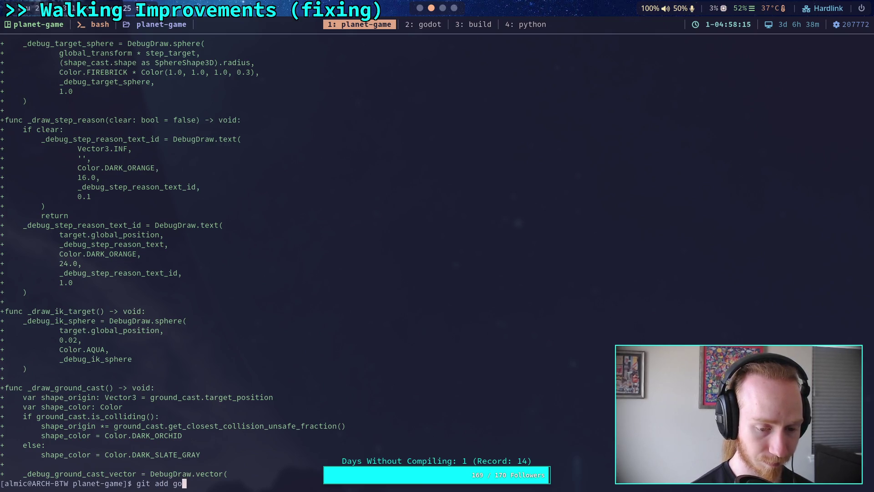
pyautogui.press('Return')
pyautogui.write('git')
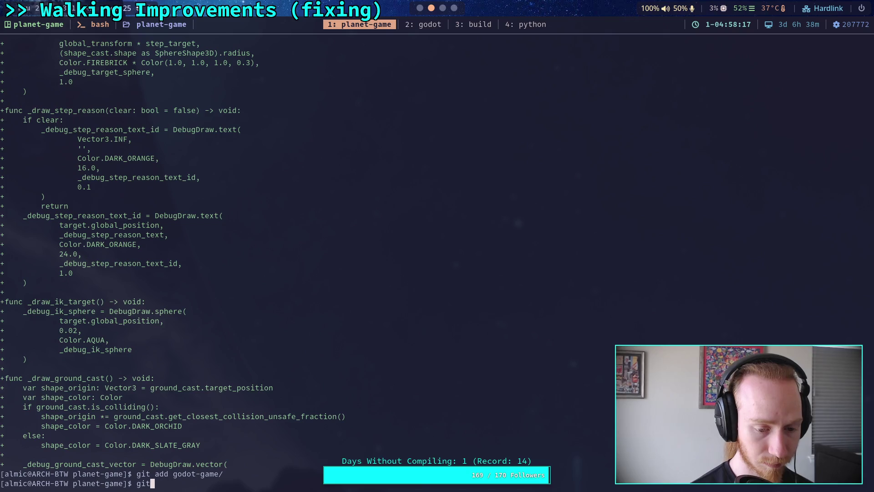
pyautogui.write(' status')
pyautogui.press('Return')
# Commit with the message 'Organize CrawlerLeg debug draws into functions', saving it in vim with :wq.
pyautogui.write('git co')
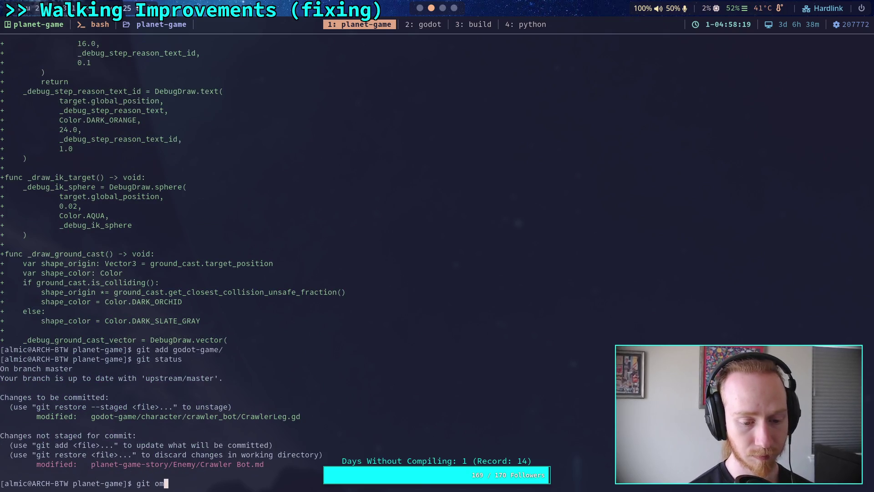
pyautogui.write('mmit')
pyautogui.press('Return')
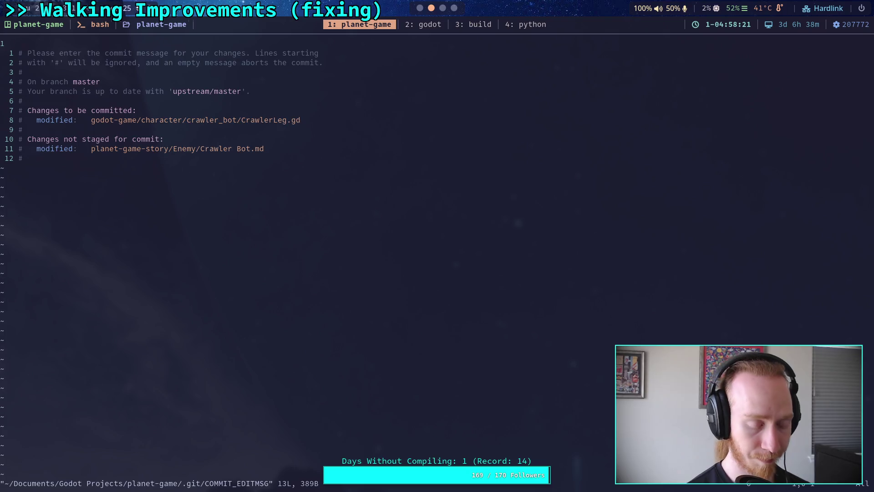
pyautogui.press('O')
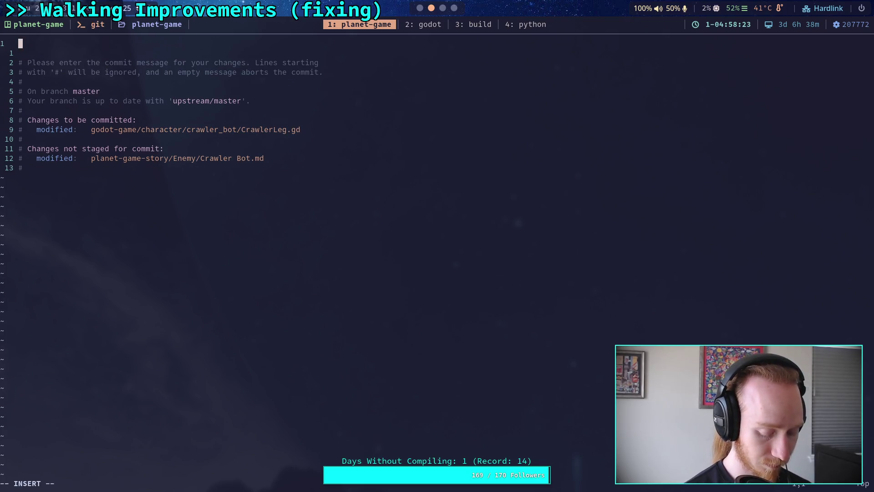
pyautogui.write('Organiz')
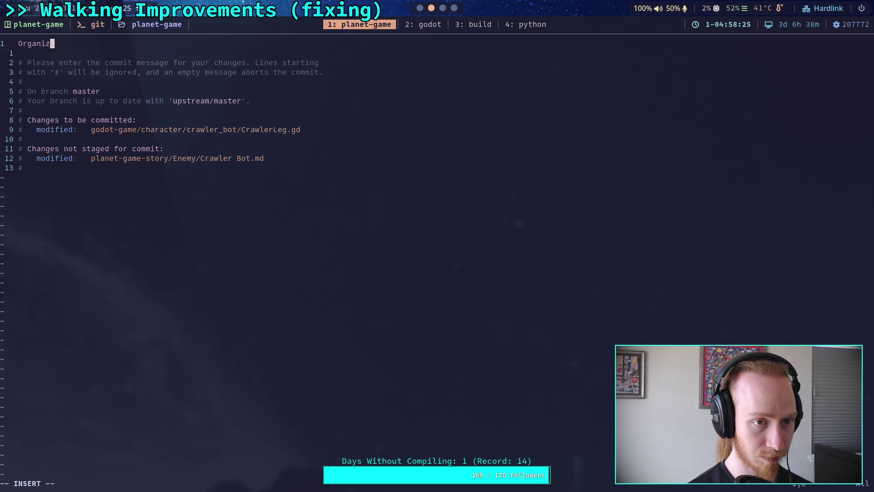
pyautogui.write('e Crawler')
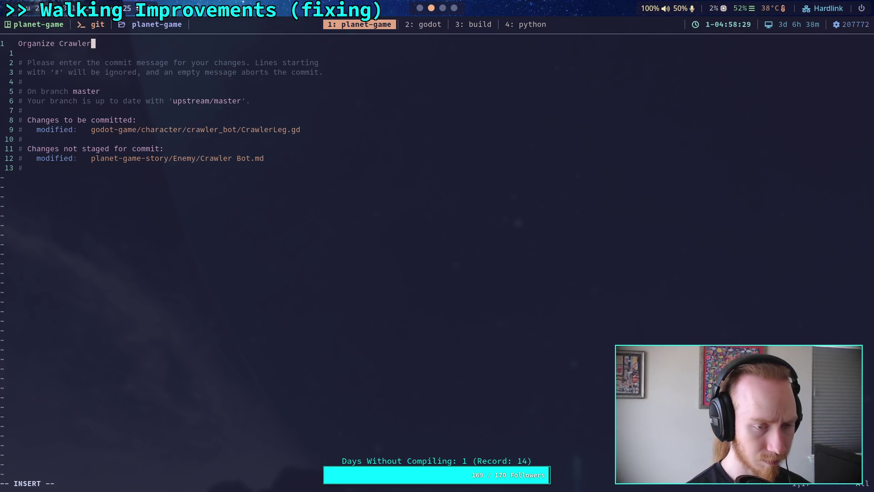
pyautogui.write('Leg ')
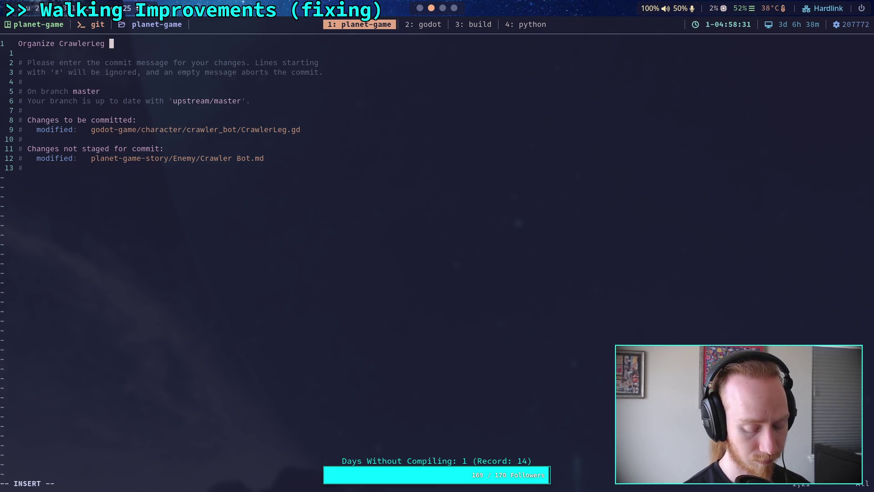
pyautogui.write('debug dr')
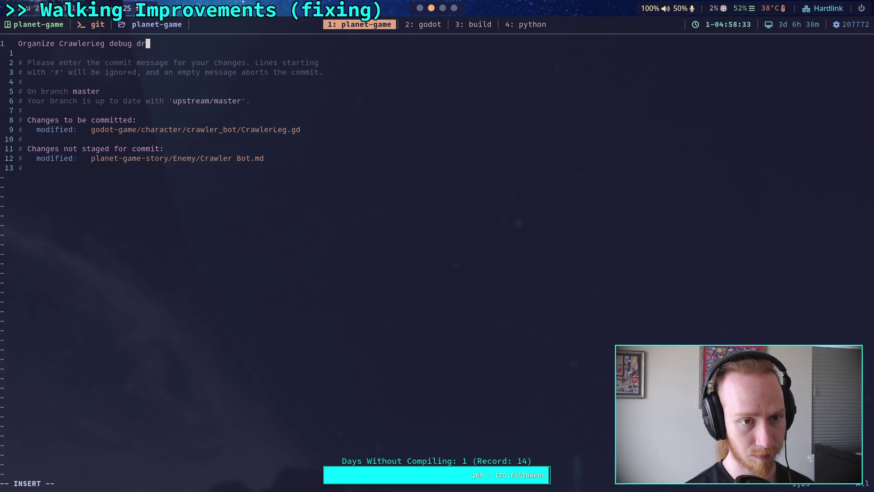
pyautogui.write('aws to fun')
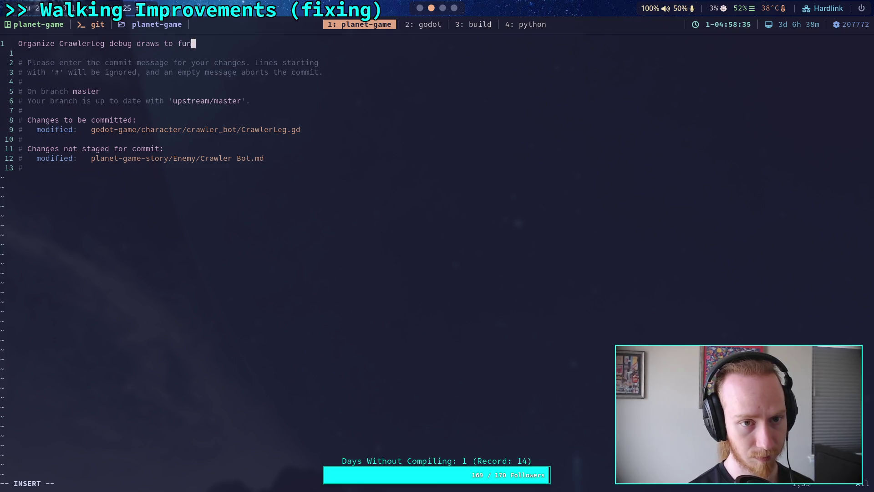
pyautogui.press('BackSpace')
pyautogui.press('BackSpace')
pyautogui.press('BackSpace')
pyautogui.press('BackSpace')
pyautogui.press('BackSpace')
pyautogui.press('BackSpace')
pyautogui.write('into ')
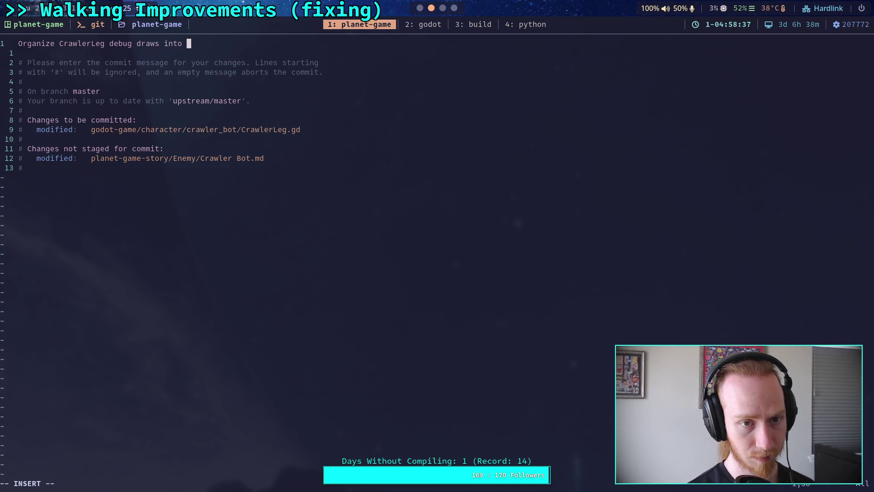
pyautogui.write('functions')
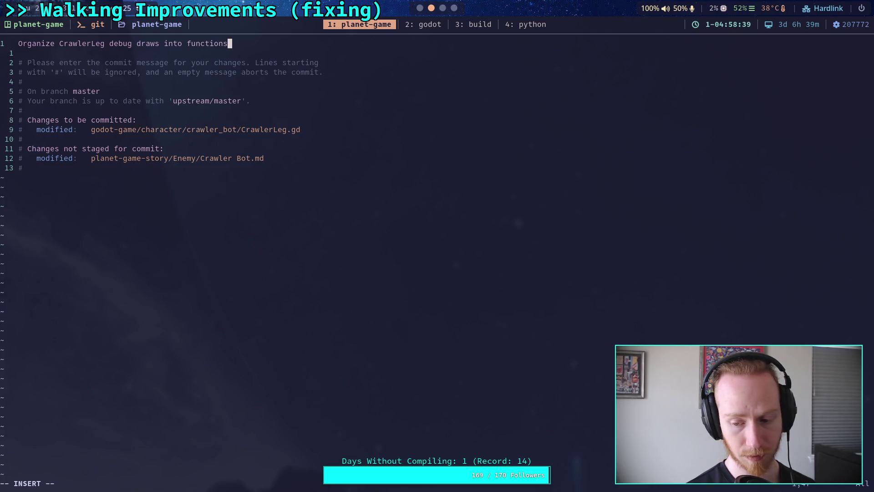
pyautogui.press('Escape')
pyautogui.write(':wq')
pyautogui.press('Return')
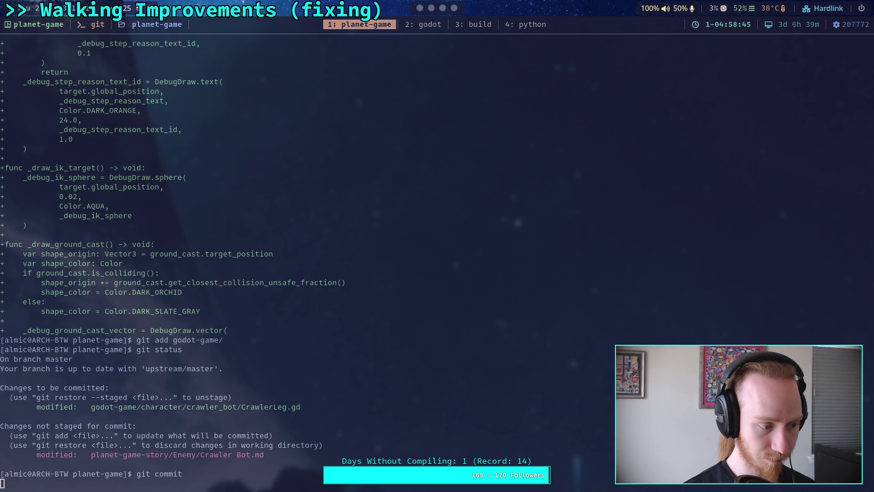
# Push the commit to the remote master branch and return to the Godot workspace.
pyautogui.write('git pu')
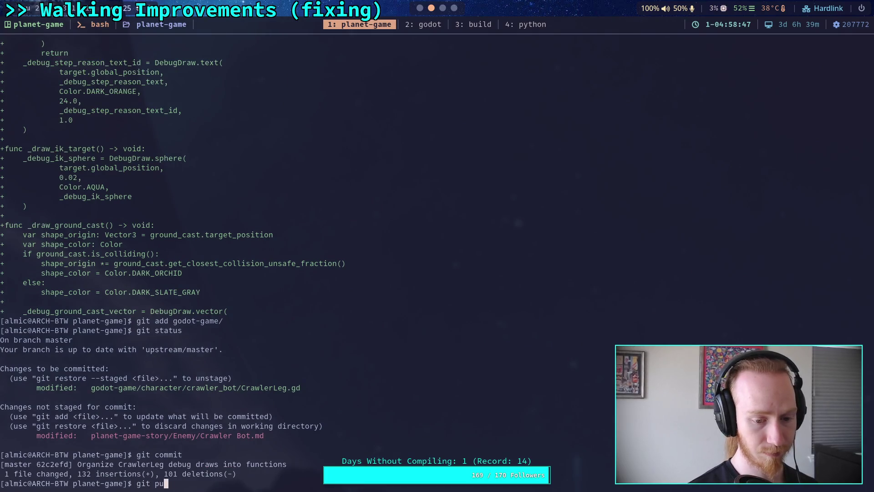
pyautogui.write('sh')
pyautogui.press('Return')
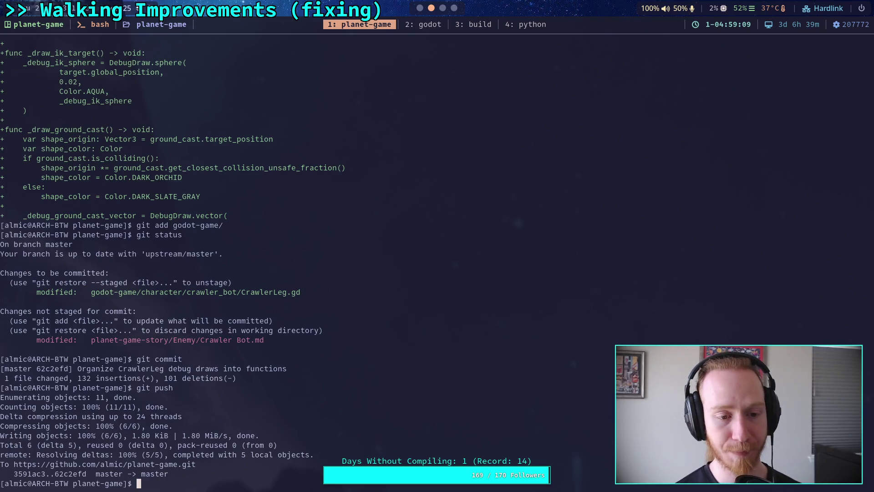
pyautogui.press('super+1')
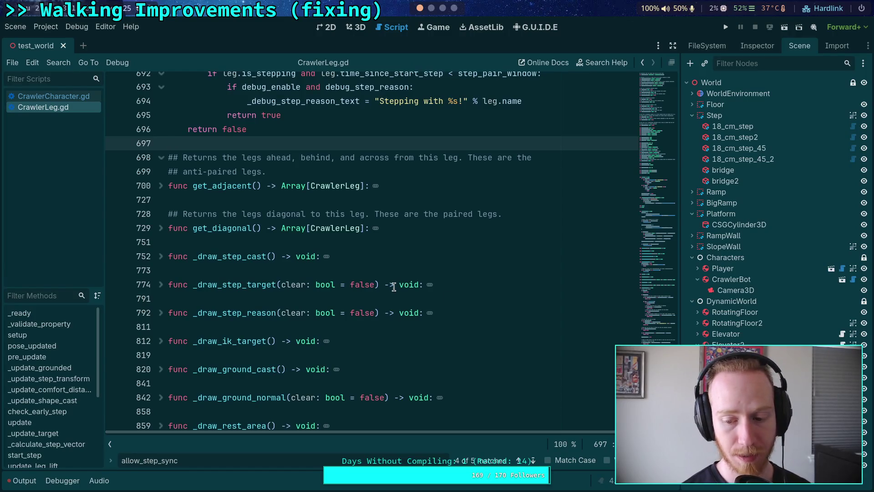
# Close the find bar, select get_adjacent and get_diagonal to review them, then return to the terminal.
pyautogui.press('Escape')
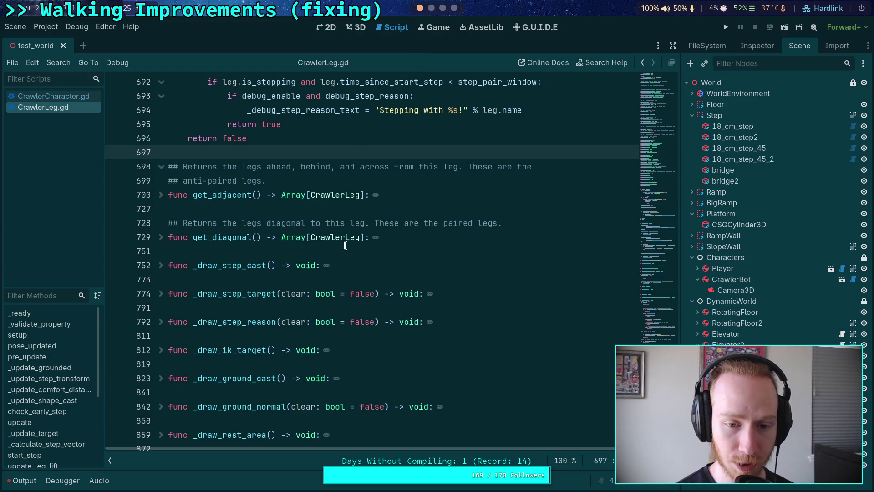
pyautogui.moveTo(346, 251)
pyautogui.mouseDown()
pyautogui.moveTo(309, 254)
pyautogui.moveTo(136, 197)
pyautogui.mouseUp()
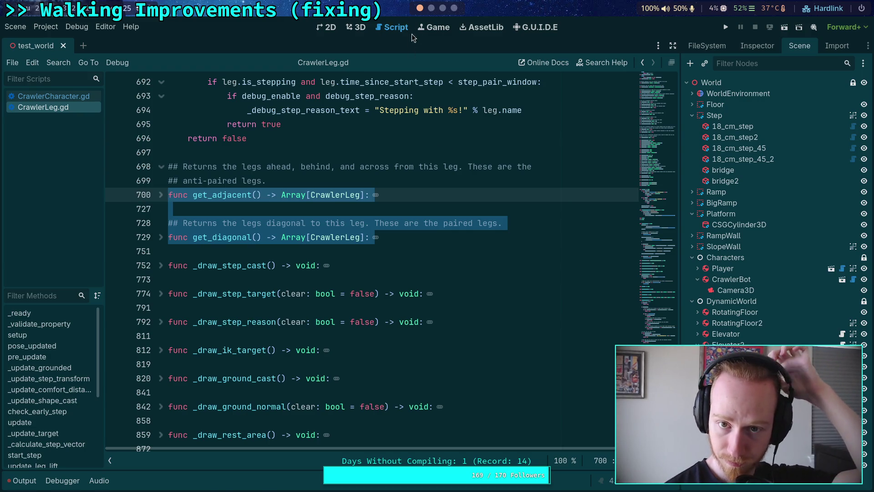
pyautogui.click(432, 9)
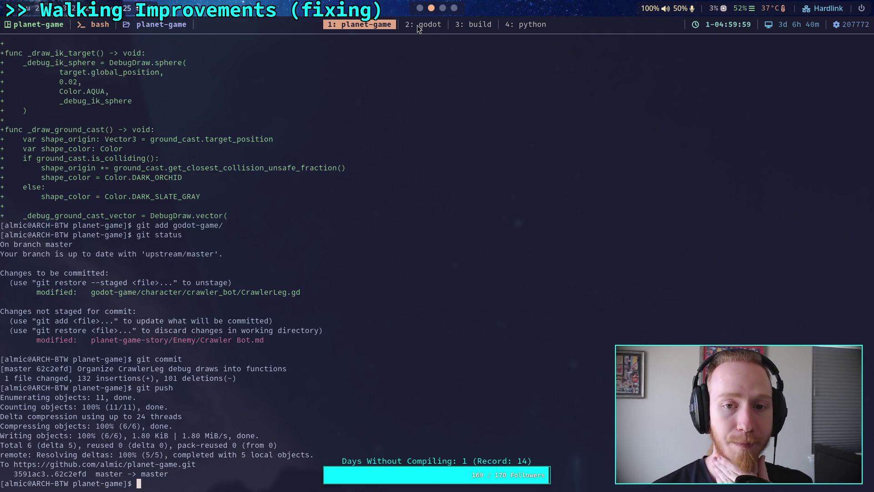
# Switch to the Obsidian workspace showing the Crawler Bot note's leg algorithm.
pyautogui.click(442, 8)
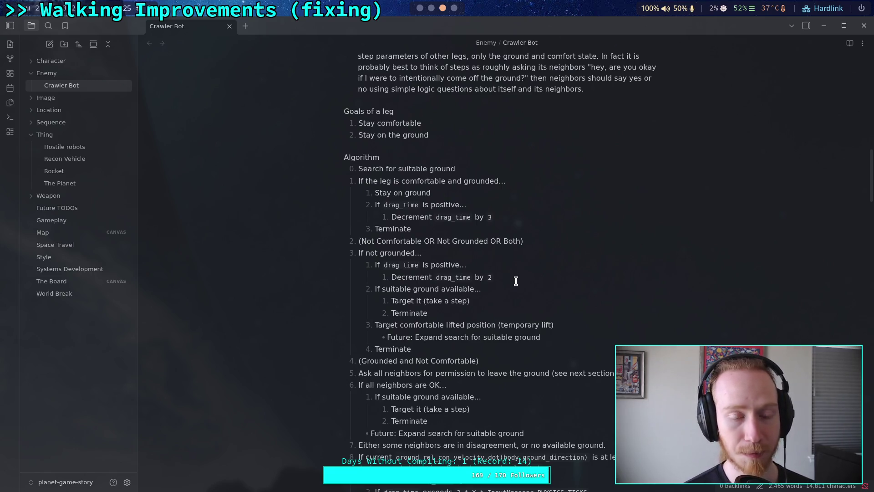
pyautogui.scroll(-10, 493, 273)
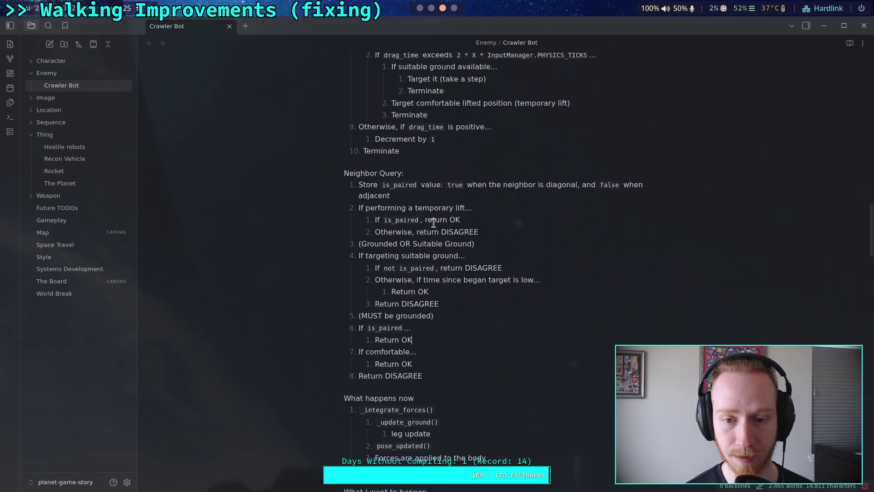
pyautogui.scroll(-3, 410, 206)
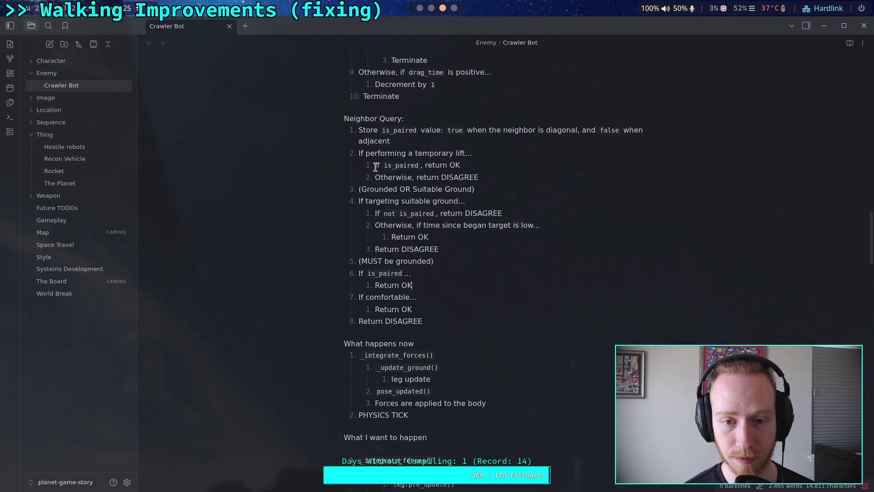
pyautogui.moveTo(374, 166); pyautogui.dragTo(452, 165)
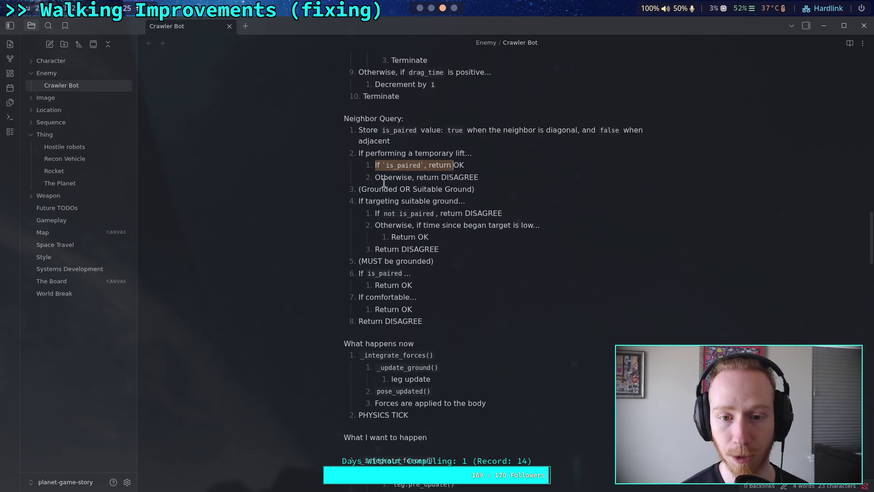
pyautogui.moveTo(375, 178); pyautogui.dragTo(469, 177)
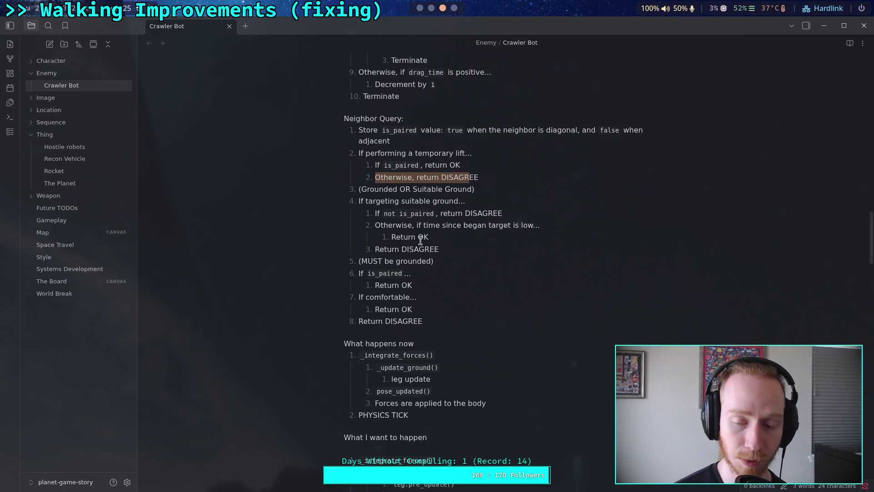
pyautogui.moveTo(501, 213); pyautogui.dragTo(378, 213)
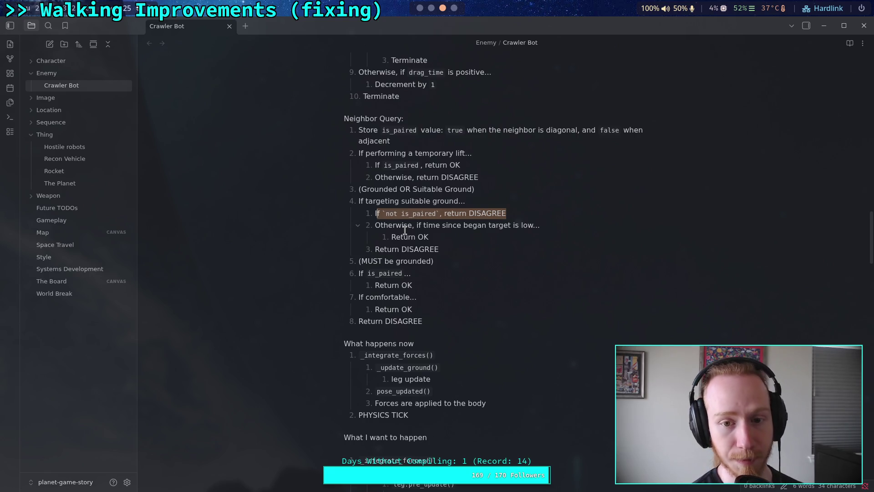
pyautogui.click(364, 275)
pyautogui.moveTo(364, 275); pyautogui.dragTo(414, 286)
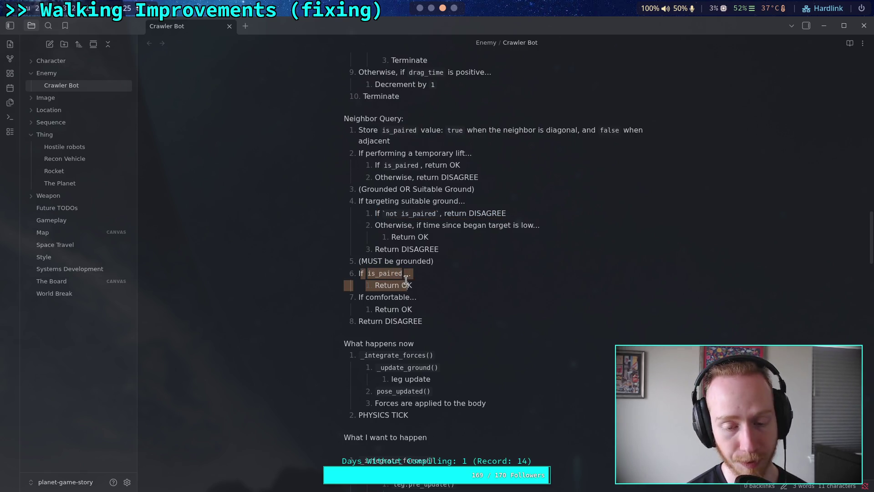
pyautogui.click(399, 300)
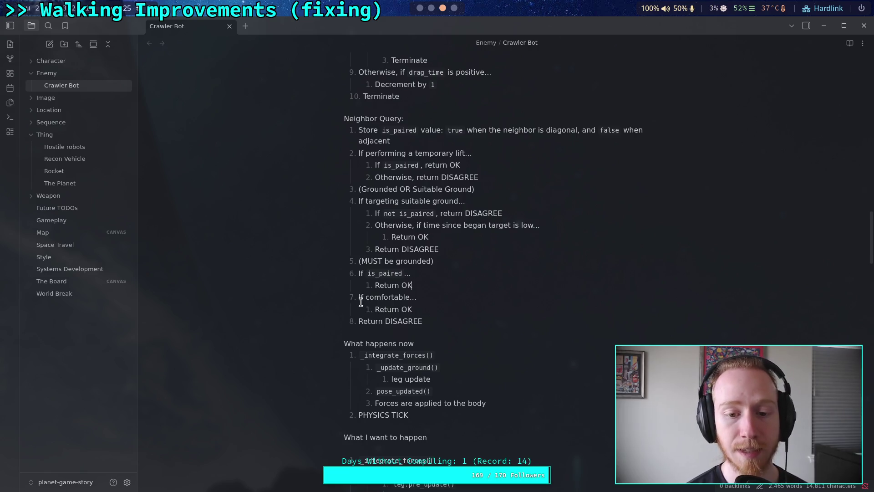
pyautogui.moveTo(362, 298)
pyautogui.mouseDown()
pyautogui.moveTo(396, 302)
pyautogui.moveTo(417, 321)
pyautogui.mouseUp()
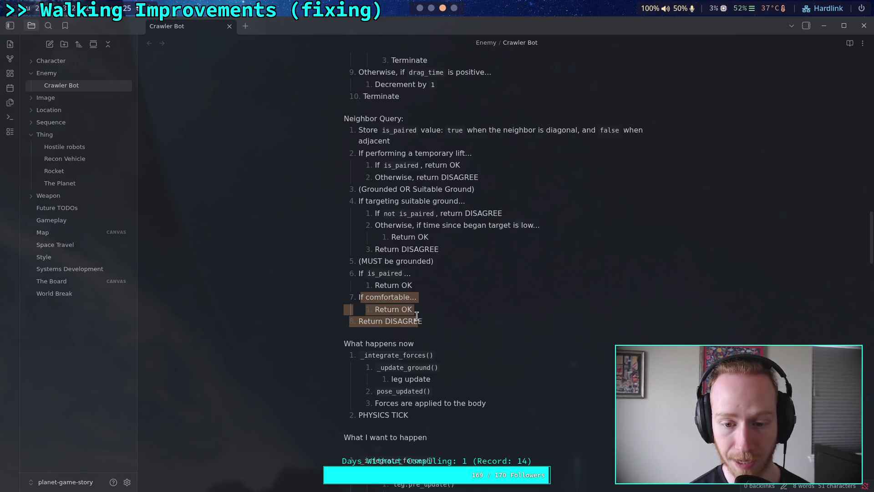
pyautogui.click(412, 312)
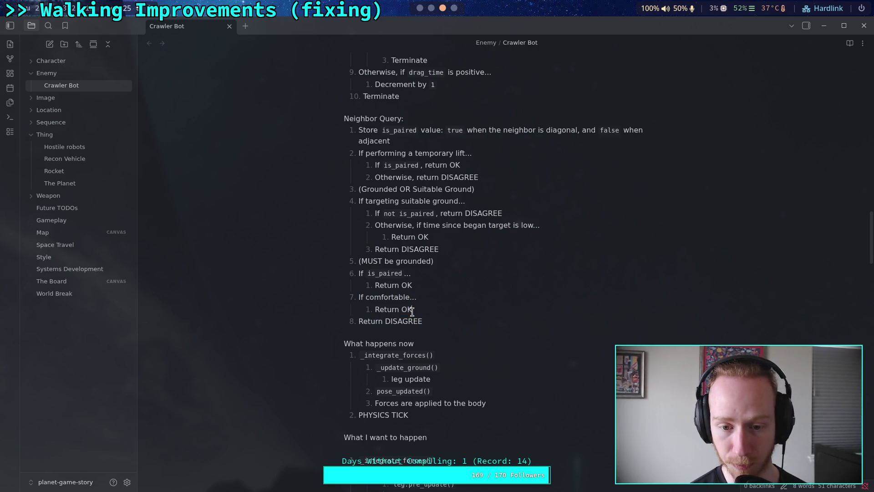
pyautogui.click(394, 132)
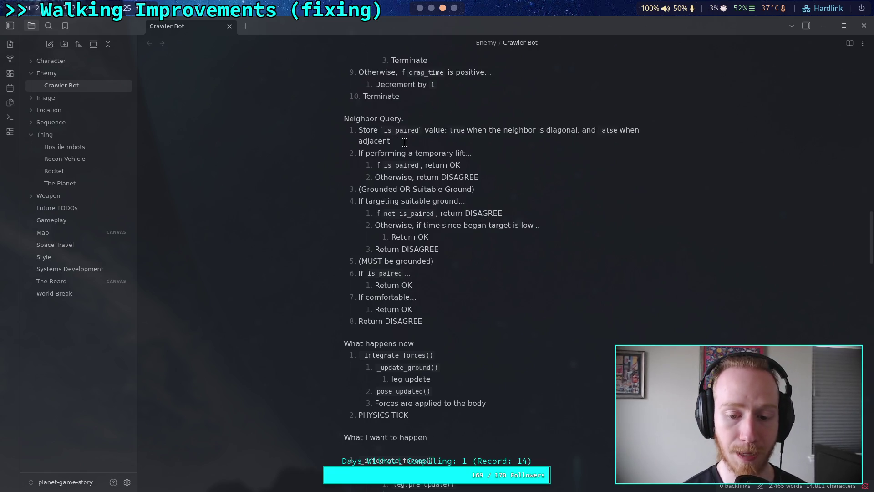
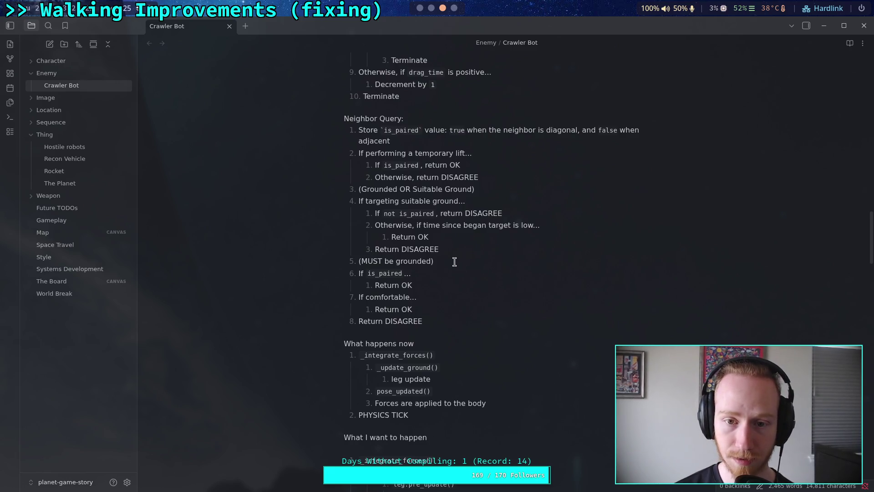
# Rename is_paired to is_anti_paired, change Store to Lookup, and replace the true/false note with 'from CrawlerCharacter cache'.
pyautogui.write('a')
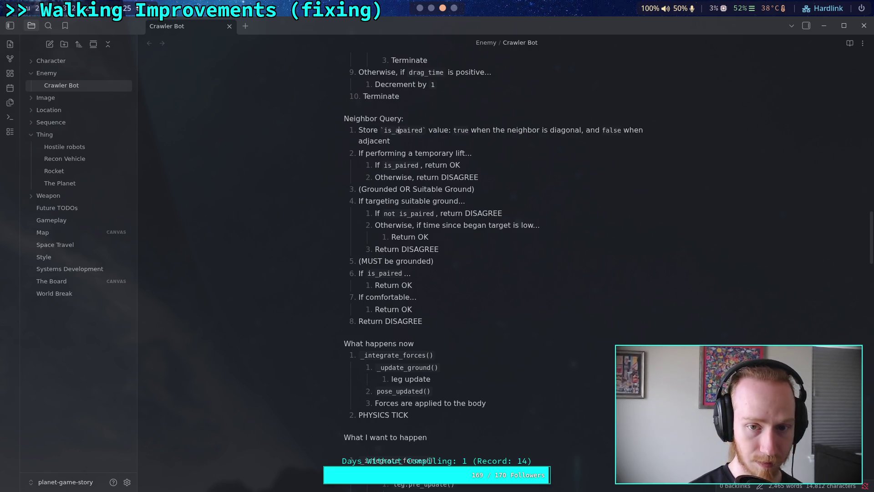
pyautogui.write('nti_')
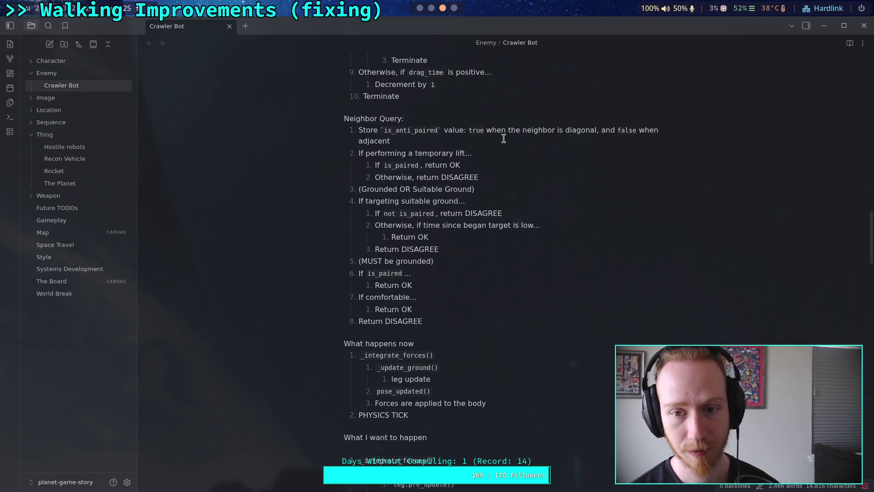
pyautogui.moveTo(474, 139); pyautogui.dragTo(464, 131)
pyautogui.doubleClick(367, 130)
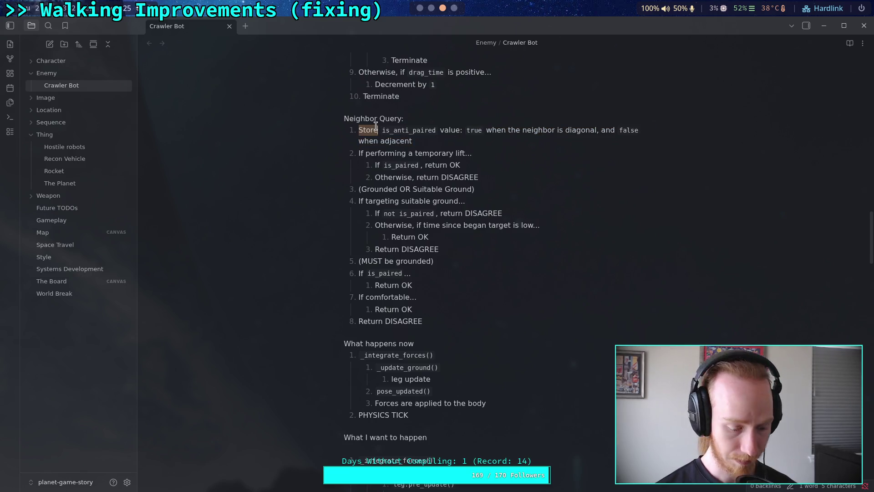
pyautogui.write('Lookup')
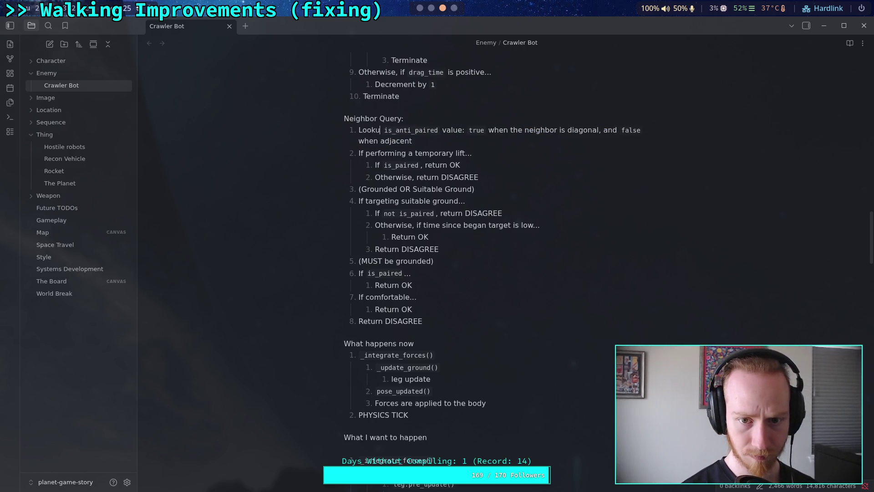
pyautogui.moveTo(413, 141)
pyautogui.mouseDown()
pyautogui.moveTo(490, 131)
pyautogui.moveTo(468, 131)
pyautogui.mouseUp()
pyautogui.press('BackSpace')
pyautogui.write('from ')
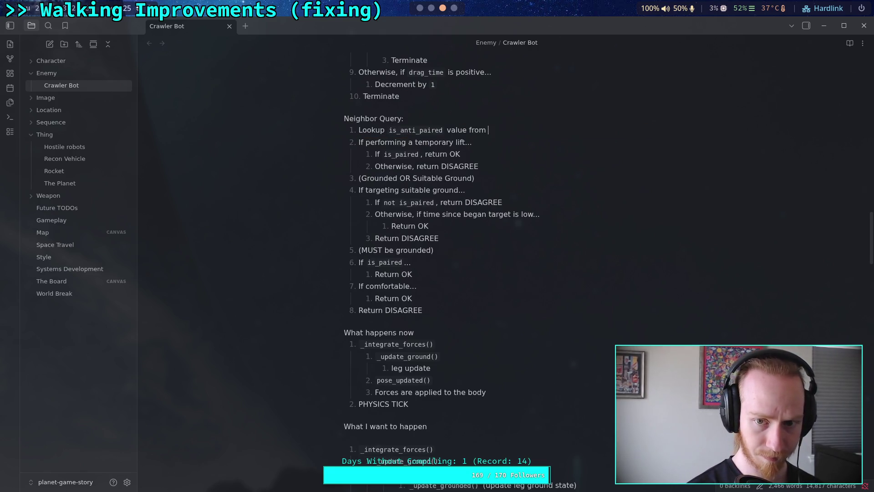
pyautogui.write('Craw')
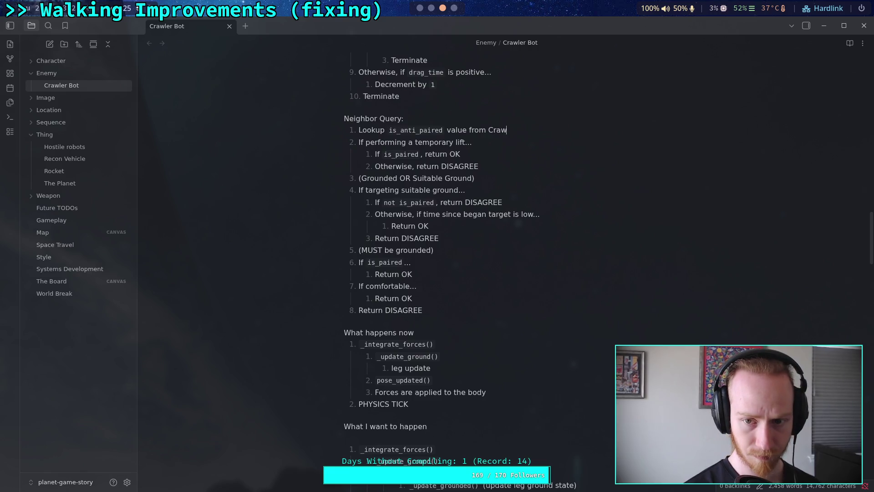
pyautogui.write('lerChar')
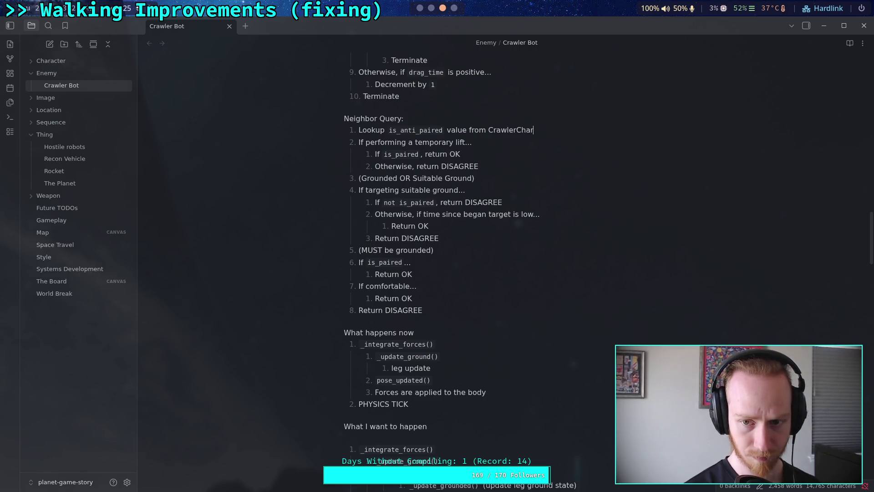
pyautogui.write('acter cache')
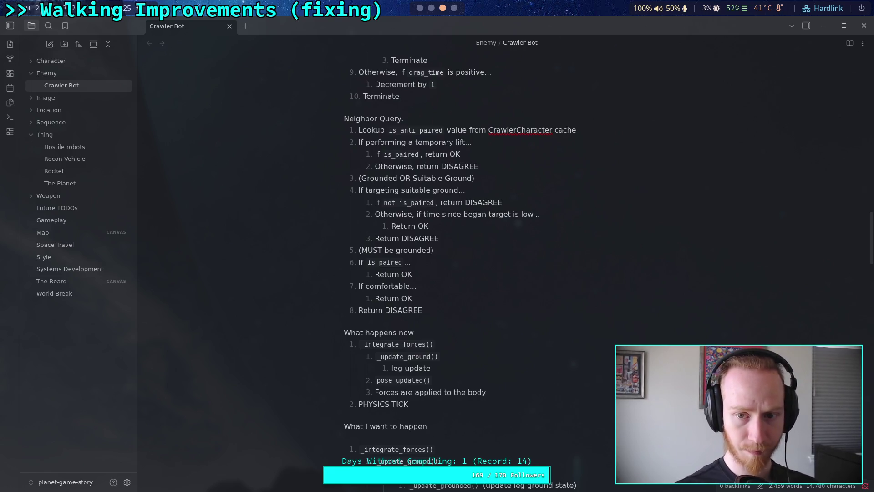
pyautogui.scroll(2, 528, 185)
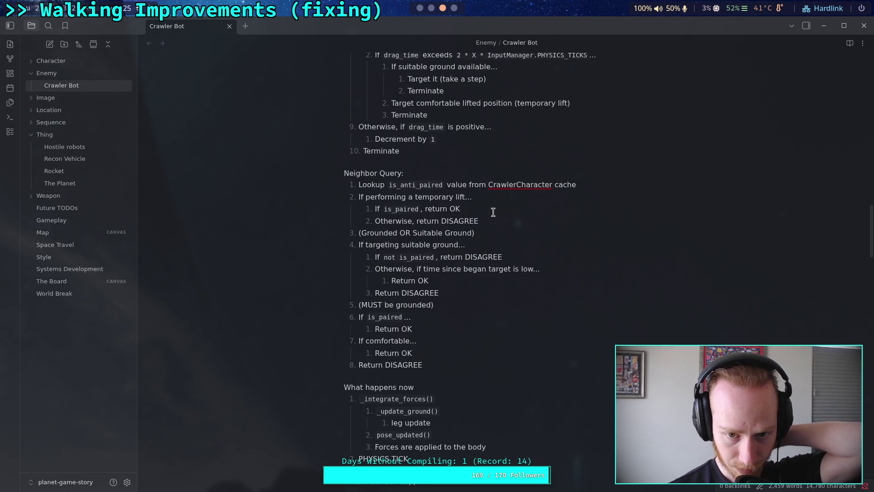
# In step 2.1, use is_anti_paired and swap the results to return DISAGREE, otherwise OK.
pyautogui.click(396, 209)
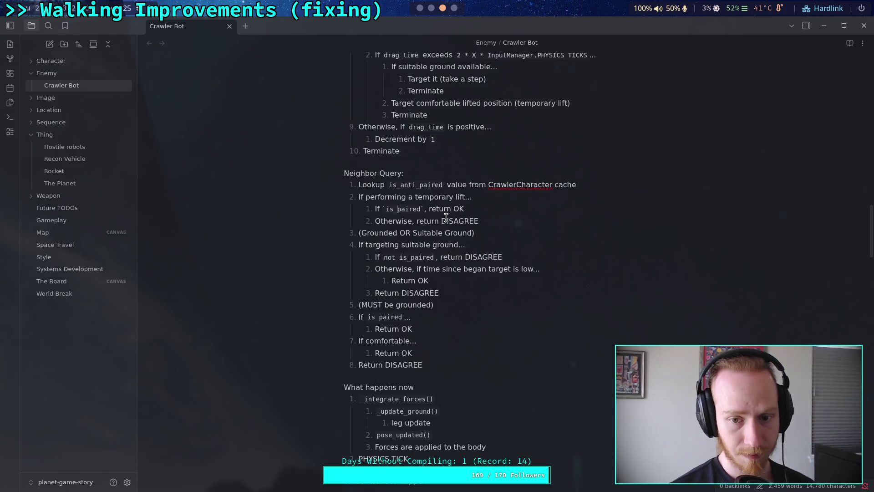
pyautogui.write('anti_')
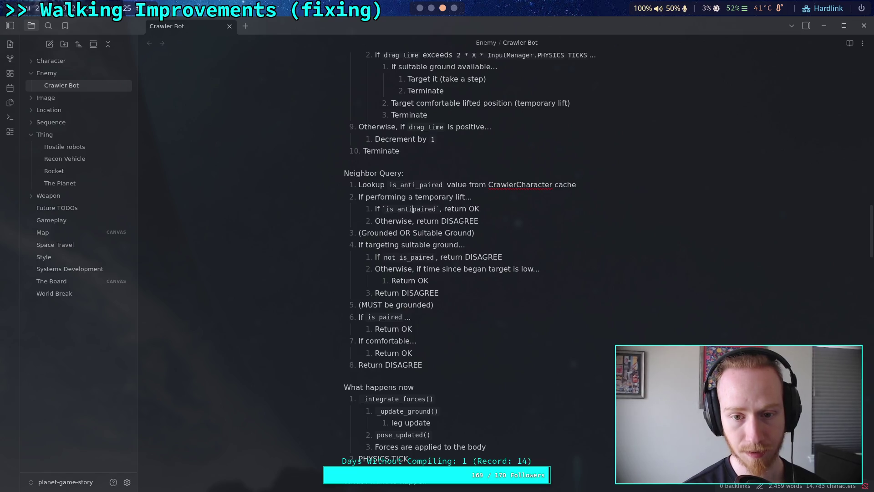
pyautogui.doubleClick(477, 209)
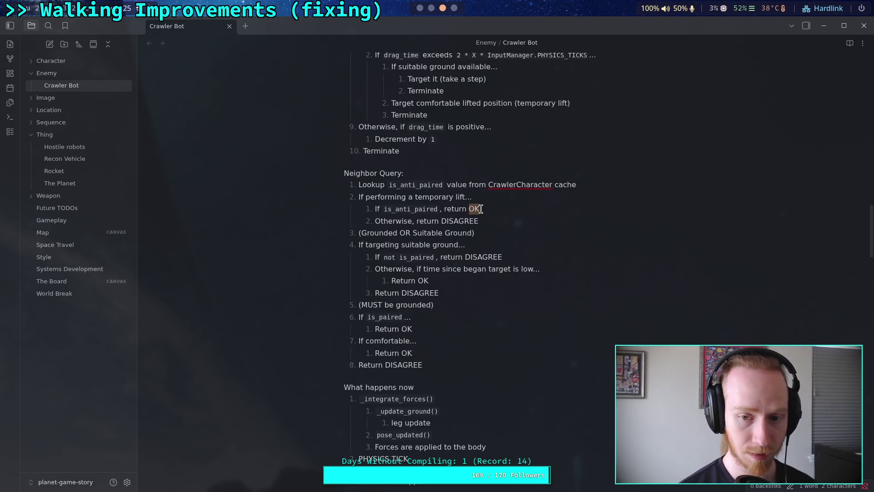
pyautogui.write('DIS')
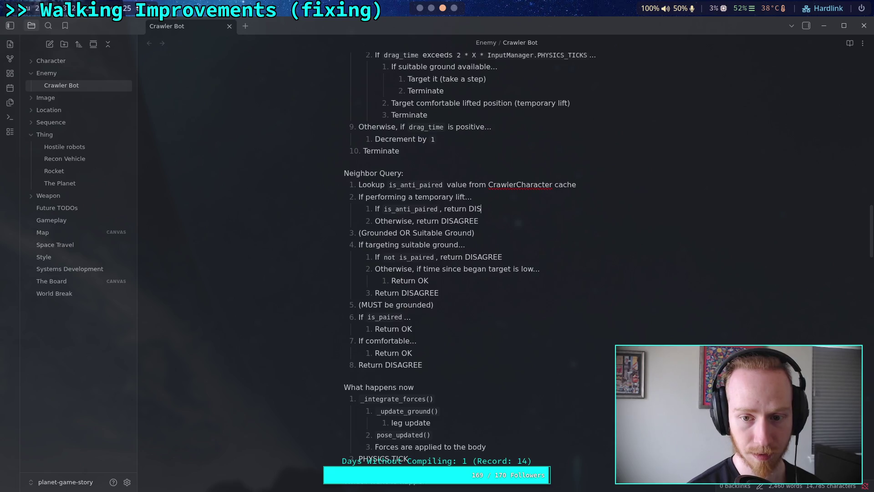
pyautogui.write('AGREE')
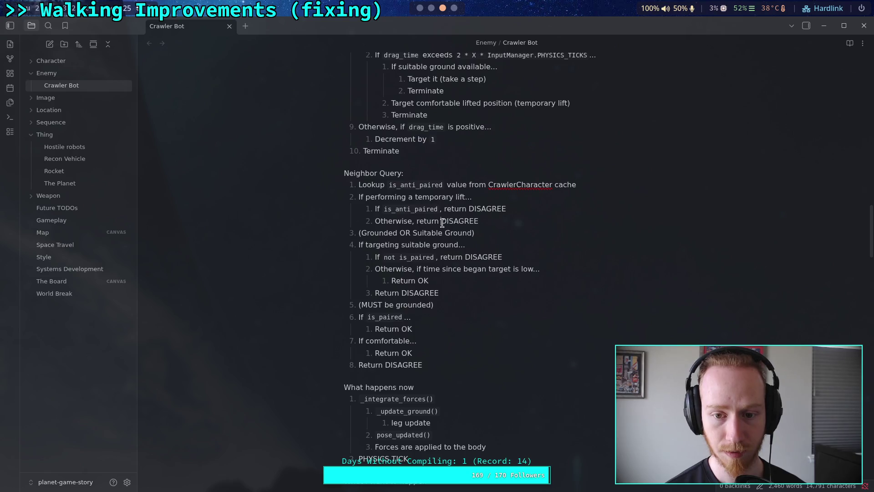
pyautogui.doubleClick(448, 221)
pyautogui.write('OK')
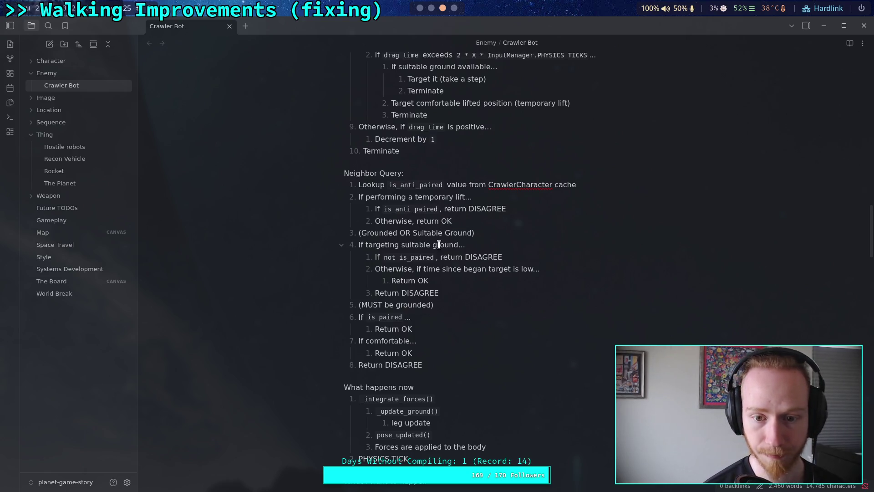
# Remove 'not' from step 4.1 and change its is_paired to is_anti_paired.
pyautogui.doubleClick(389, 258)
pyautogui.press('BackSpace')
pyautogui.click(397, 257)
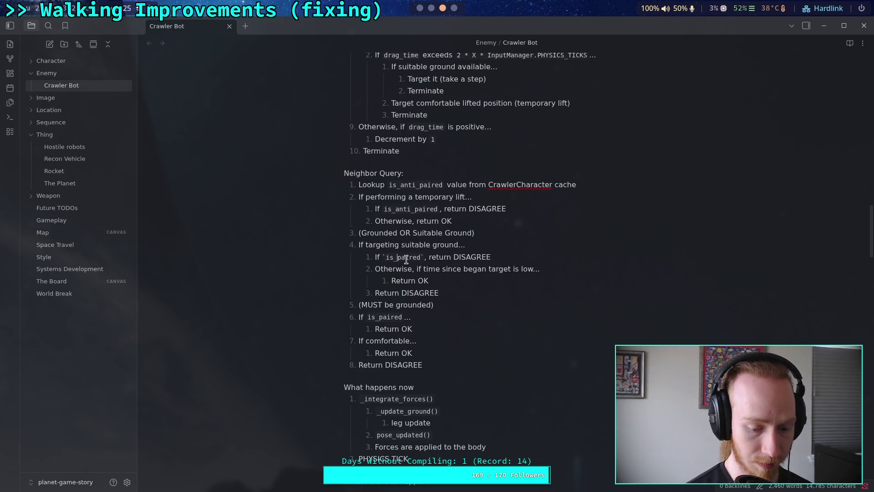
pyautogui.write('anti_')
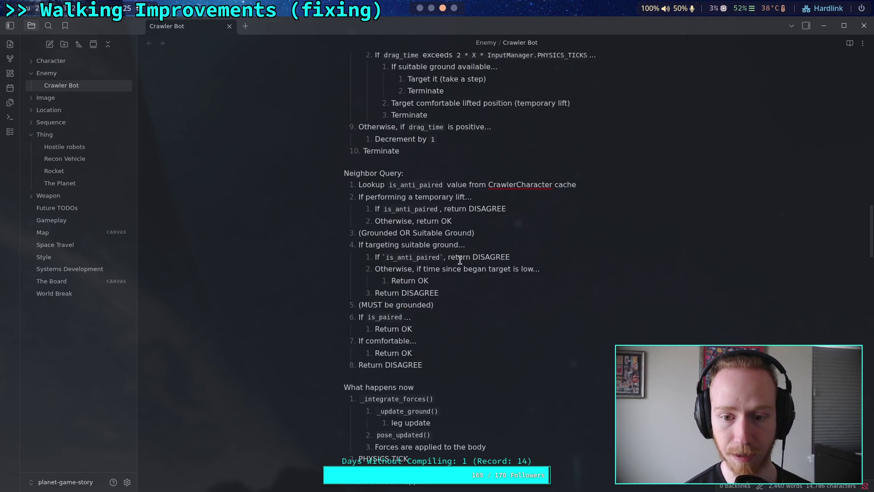
pyautogui.click(448, 290)
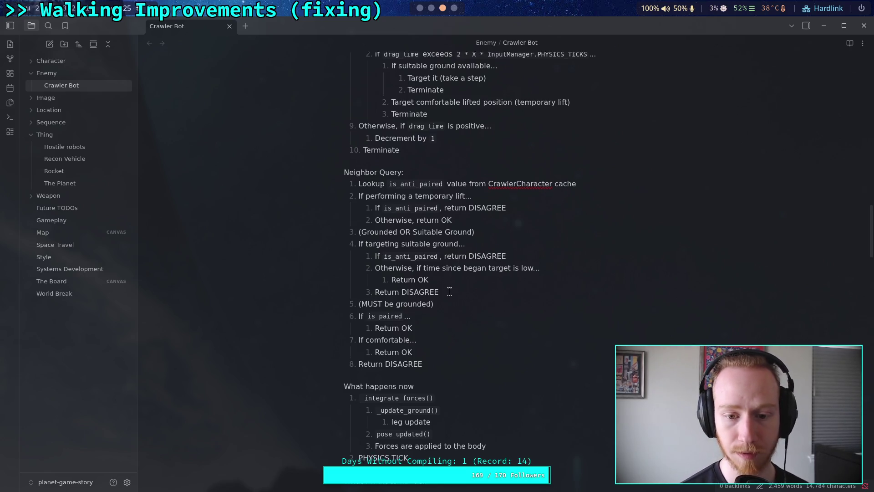
# Change step 6 to check is_anti_paired instead of is_paired.
pyautogui.scroll(-1, 451, 291)
pyautogui.click(380, 262)
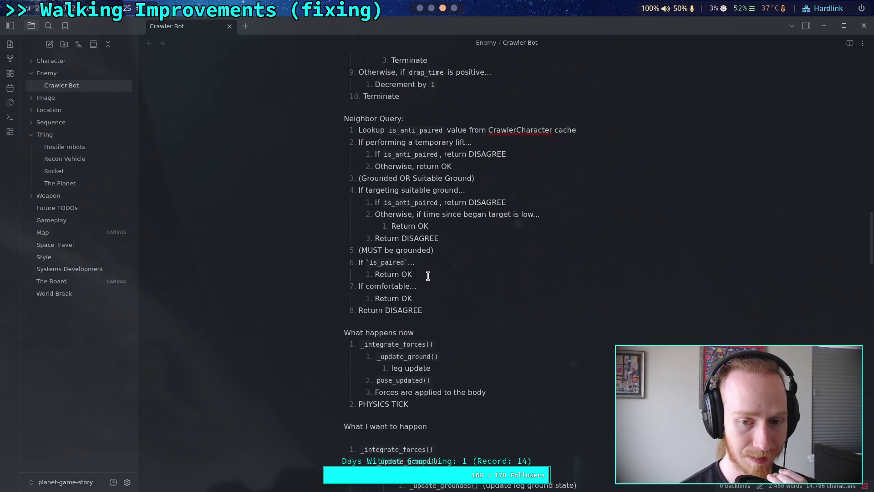
pyautogui.click(370, 262)
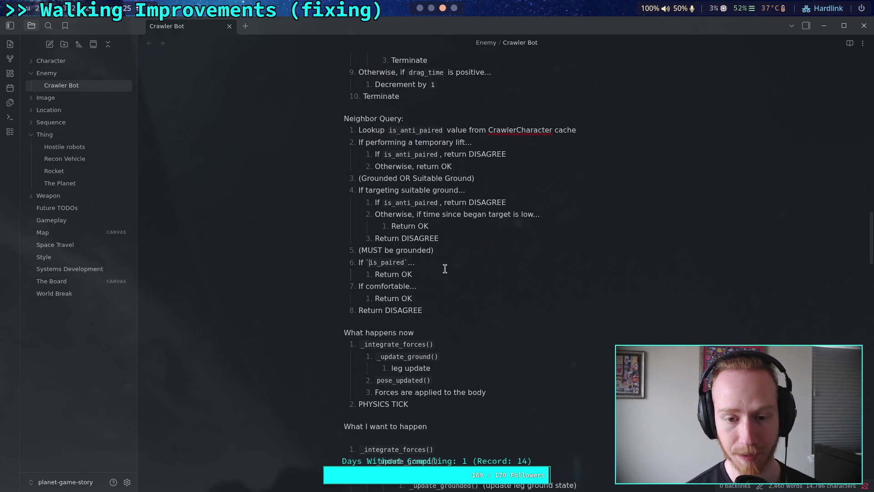
pyautogui.click(382, 263)
pyautogui.write('anti_')
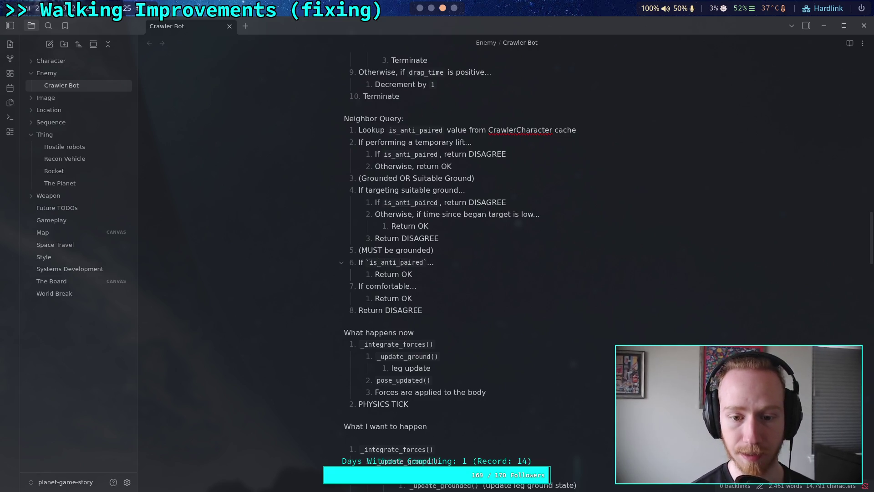
# Move the 'If comfortable' check and its Return OK under step 6, nested one level.
pyautogui.moveTo(358, 286); pyautogui.dragTo(412, 298)
pyautogui.hotkey('ctrl', 'c')
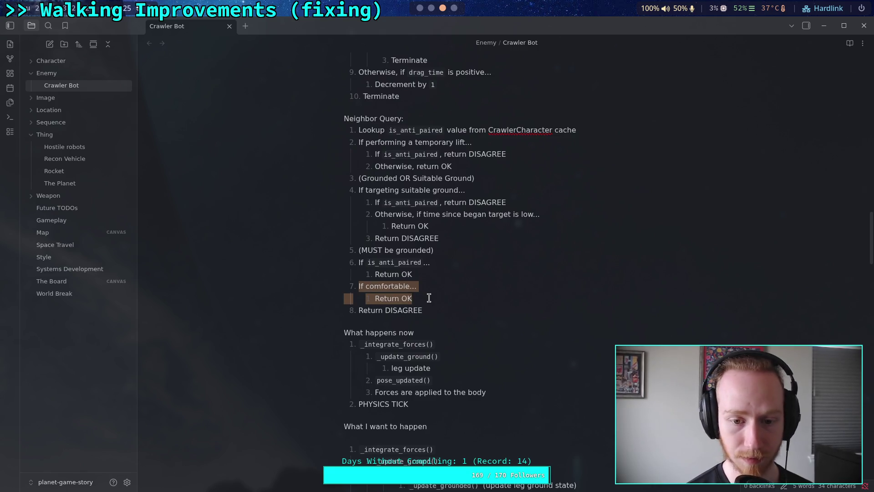
pyautogui.press('BackSpace')
pyautogui.click(453, 263)
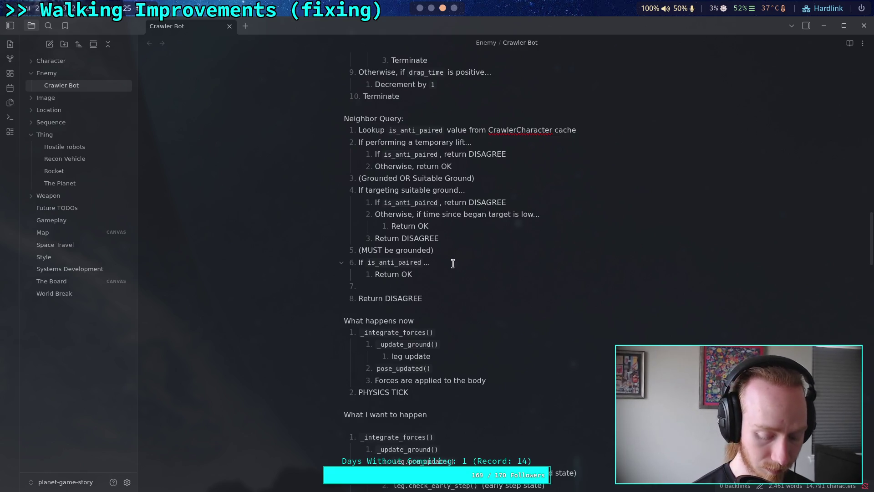
pyautogui.press('Return')
pyautogui.hotkey('ctrl', 'v')
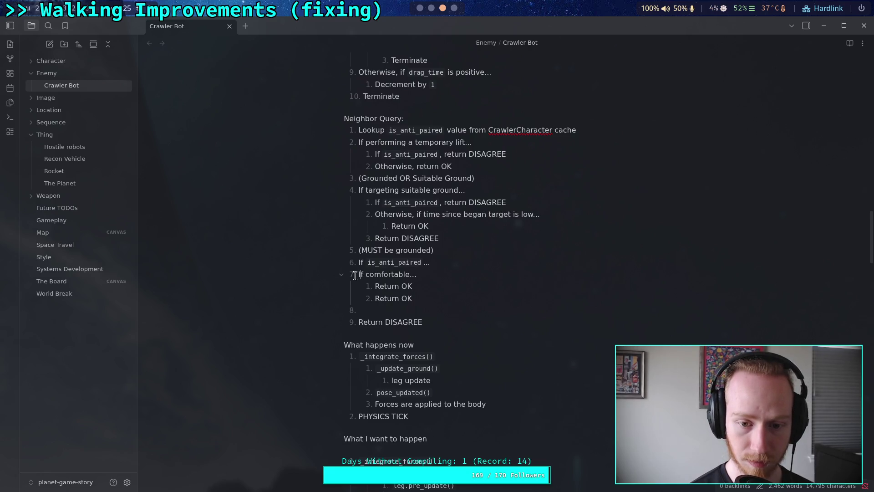
pyautogui.click(356, 274)
pyautogui.press('Tab')
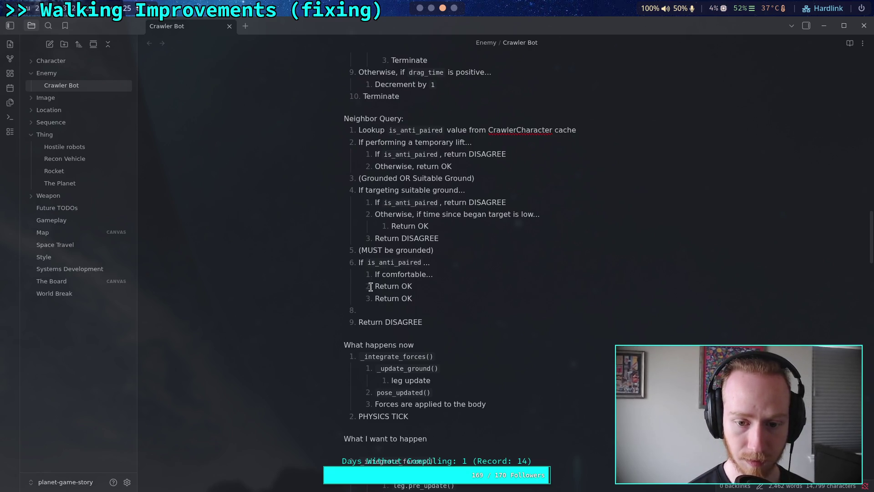
pyautogui.click(374, 286)
pyautogui.press('Tab')
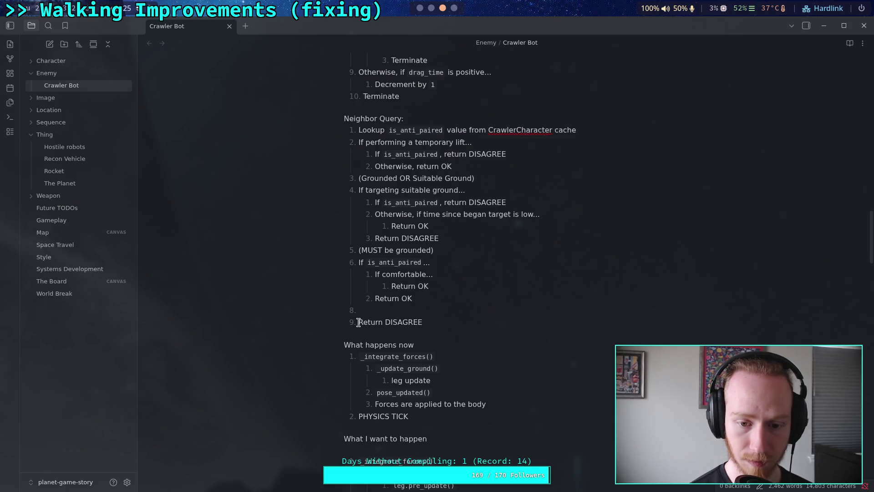
# Add Return DISAGREE as the otherwise case, make Return OK the final step, and delete empty steps.
pyautogui.moveTo(359, 321); pyautogui.dragTo(423, 322)
pyautogui.hotkey('ctrl', 'x')
pyautogui.click(447, 286)
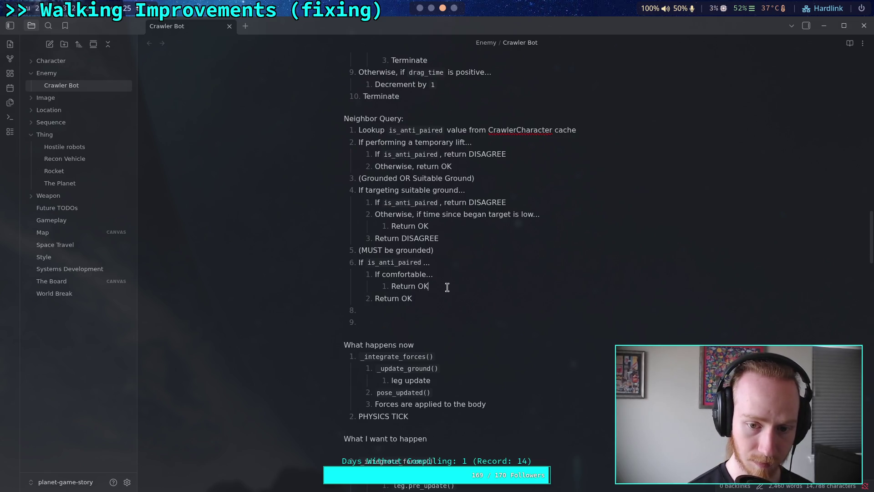
pyautogui.press('Return')
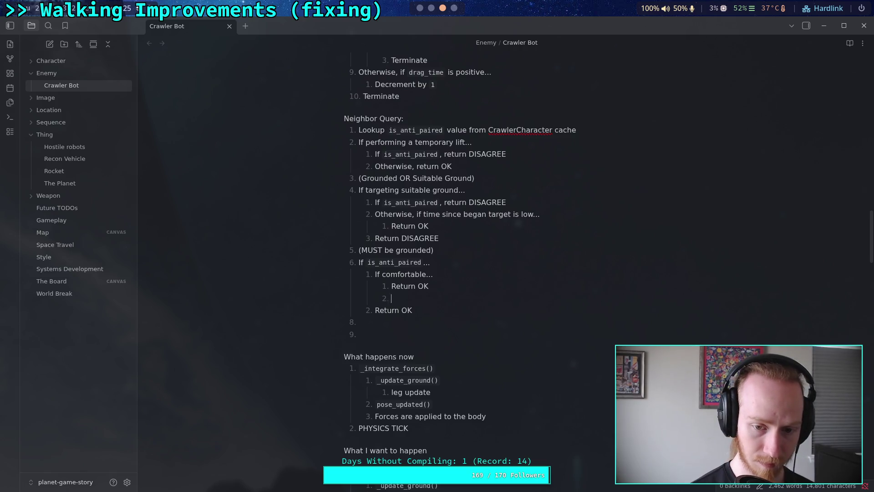
pyautogui.hotkey('ctrl', 'v')
pyautogui.hotkey('shift', 'Tab')
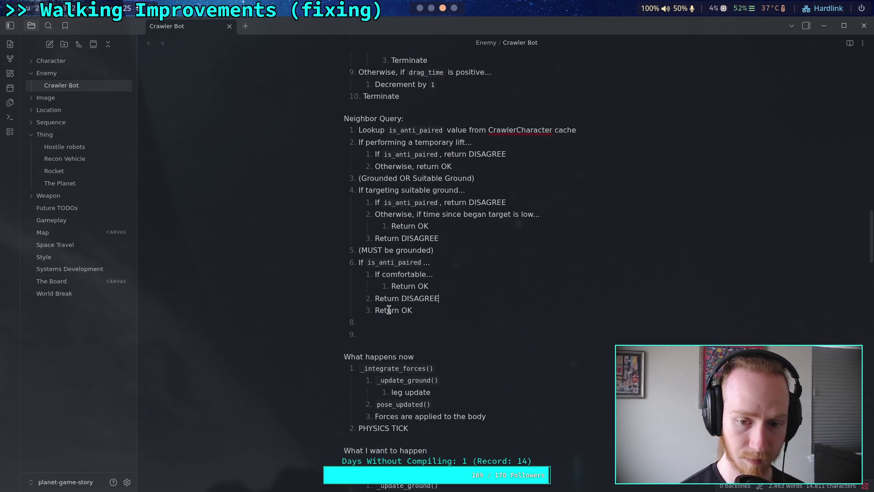
pyautogui.click(388, 310)
pyautogui.hotkey('shift', 'Tab')
pyautogui.moveTo(397, 336); pyautogui.dragTo(411, 312)
pyautogui.press('BackSpace')
pyautogui.click(453, 288)
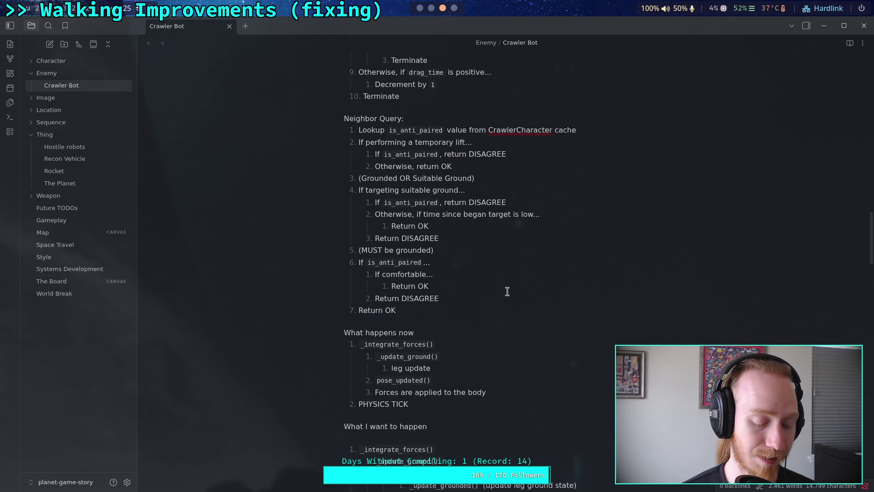
# Review the rewritten Neighbor Query section, then switch to CrawlerLeg.gd in Godot's script editor.
pyautogui.scroll(3, 508, 292)
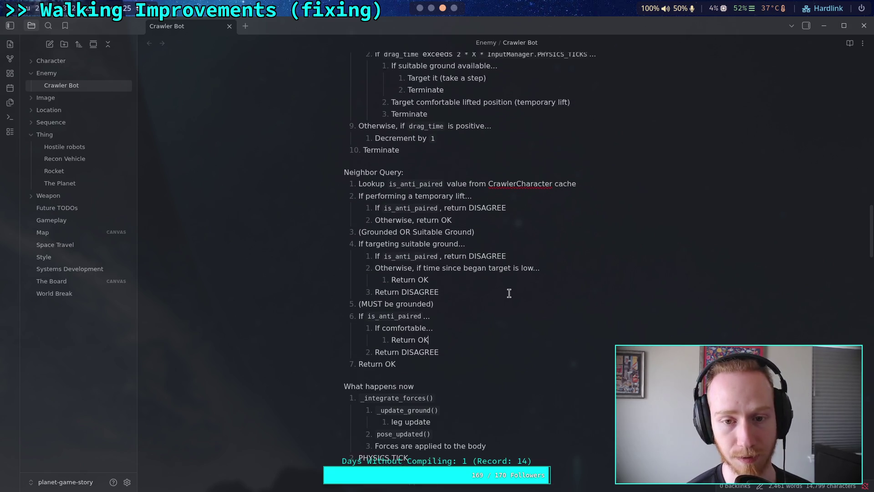
pyautogui.scroll(-3, 509, 292)
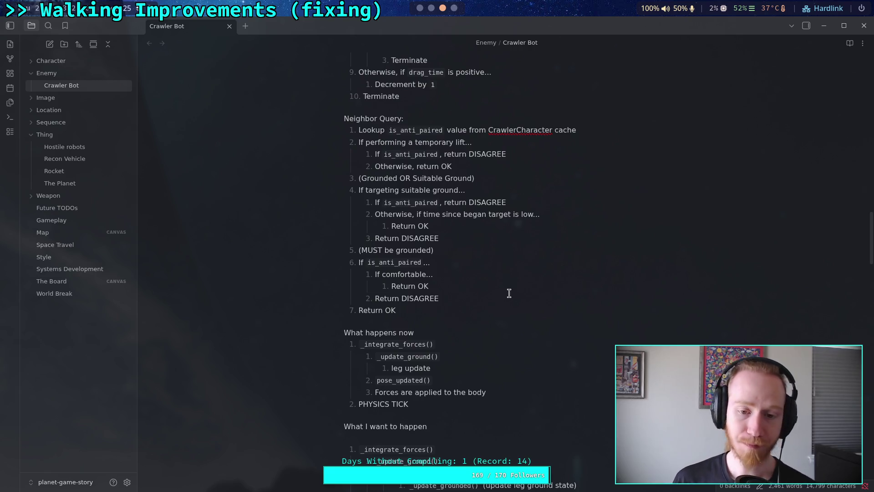
pyautogui.click(422, 319)
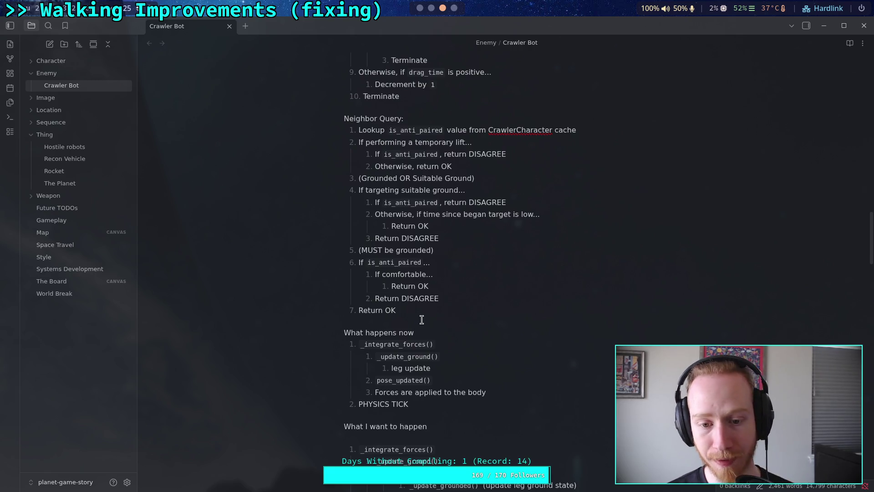
pyautogui.scroll(-3, 445, 318)
pyautogui.scroll(3, 468, 297)
pyautogui.scroll(5, 469, 296)
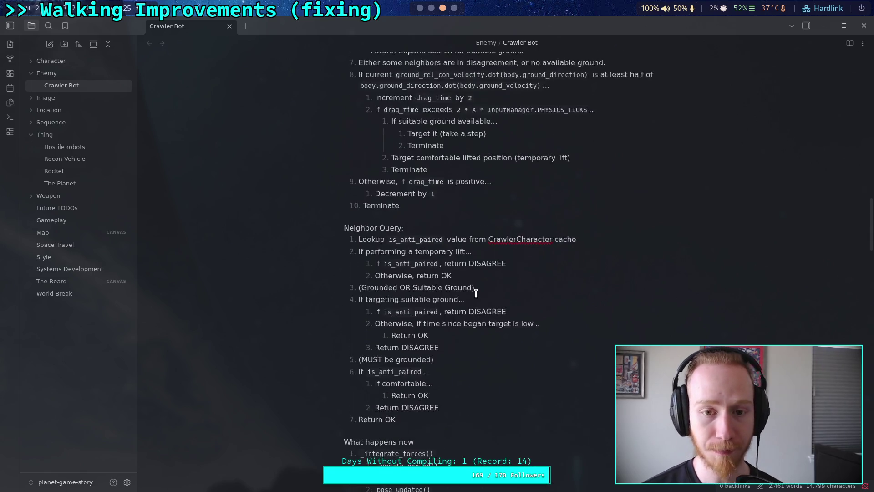
pyautogui.scroll(1, 476, 294)
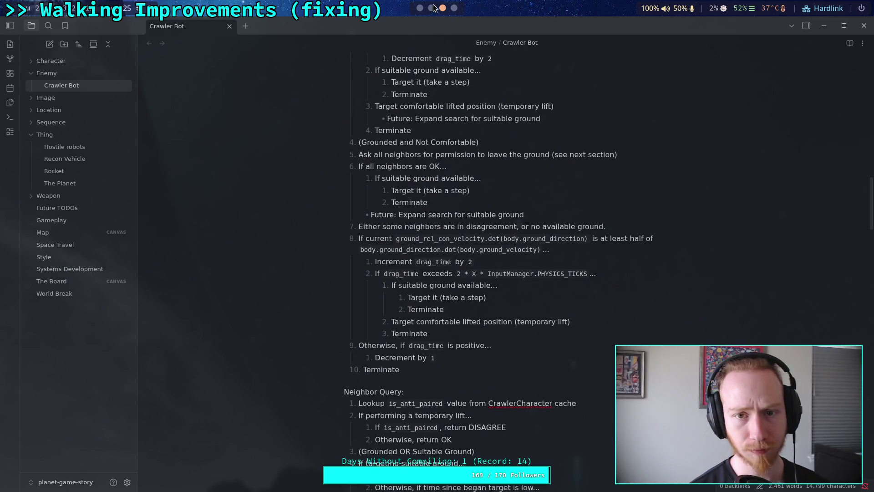
pyautogui.hotkey('alt', 'Tab')
pyautogui.hotkey('alt', 'Tab')
pyautogui.click(365, 257)
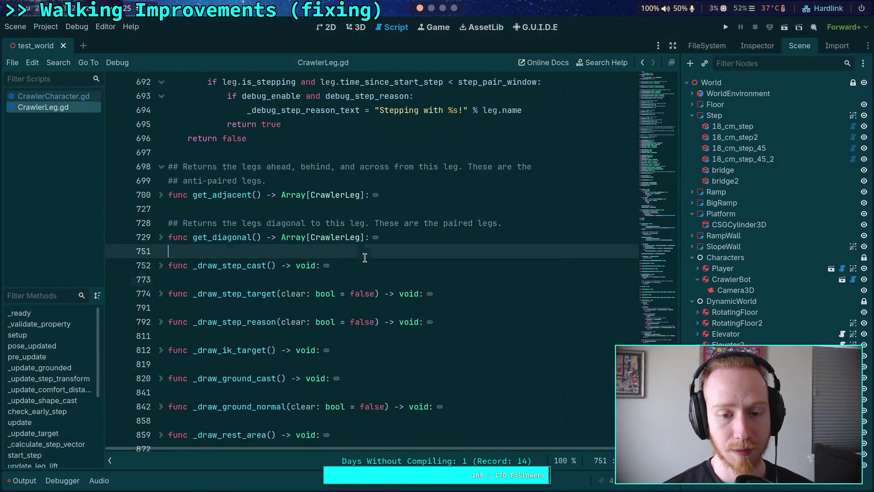
pyautogui.scroll(15, 365, 257)
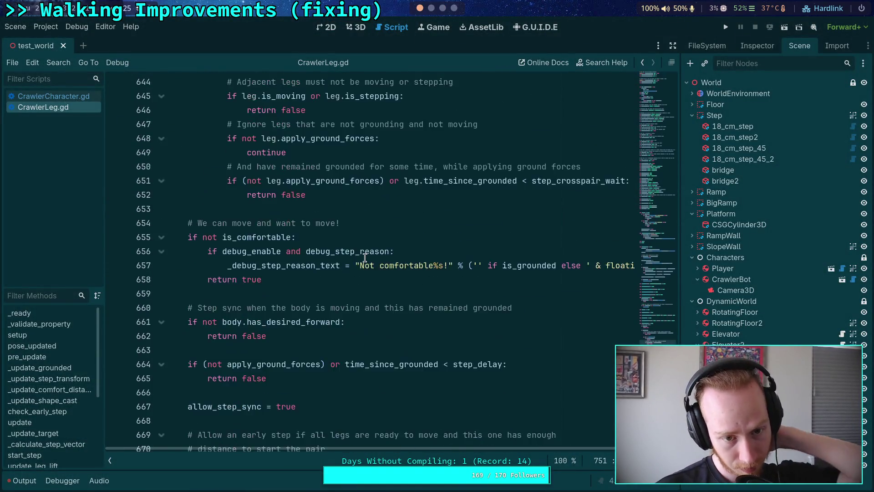
pyautogui.scroll(4, 365, 257)
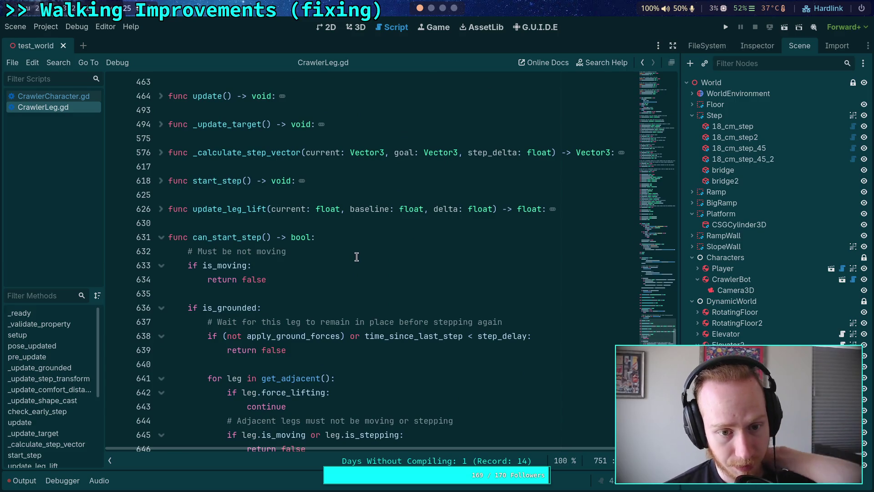
pyautogui.scroll(5, 357, 257)
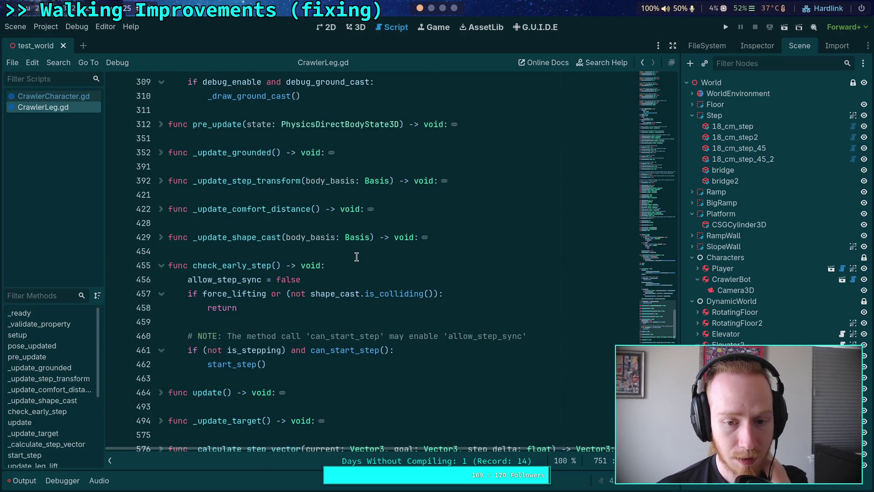
pyautogui.scroll(-15, 356, 256)
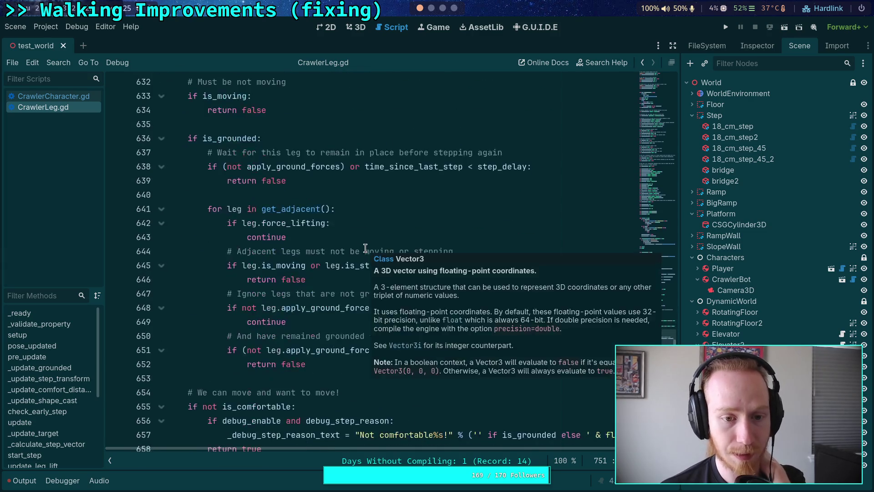
pyautogui.scroll(-10, 301, 259)
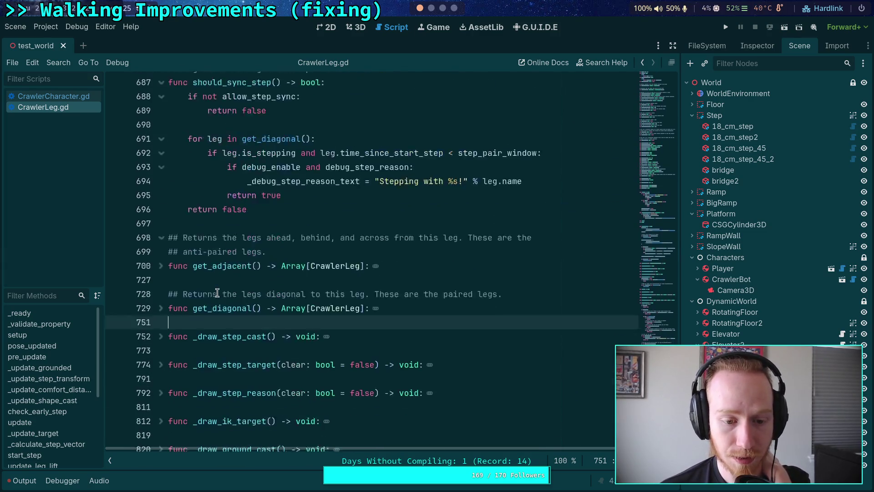
pyautogui.scroll(10, 196, 283)
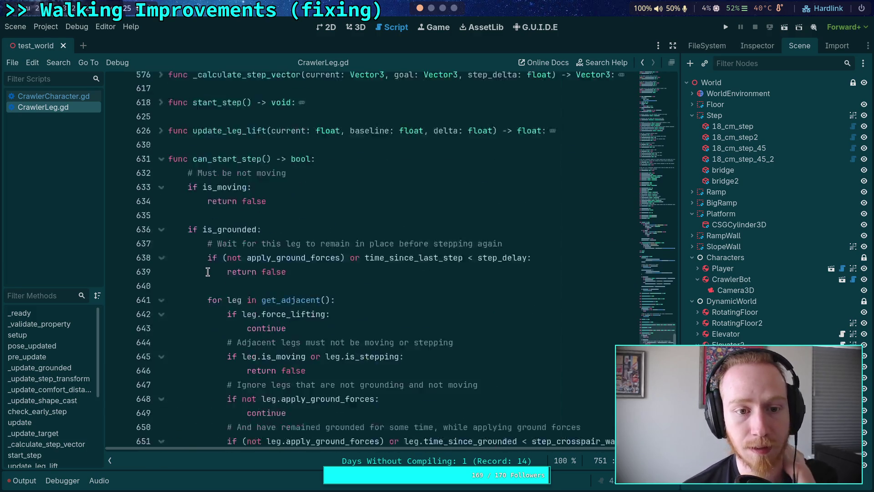
pyautogui.click(159, 224)
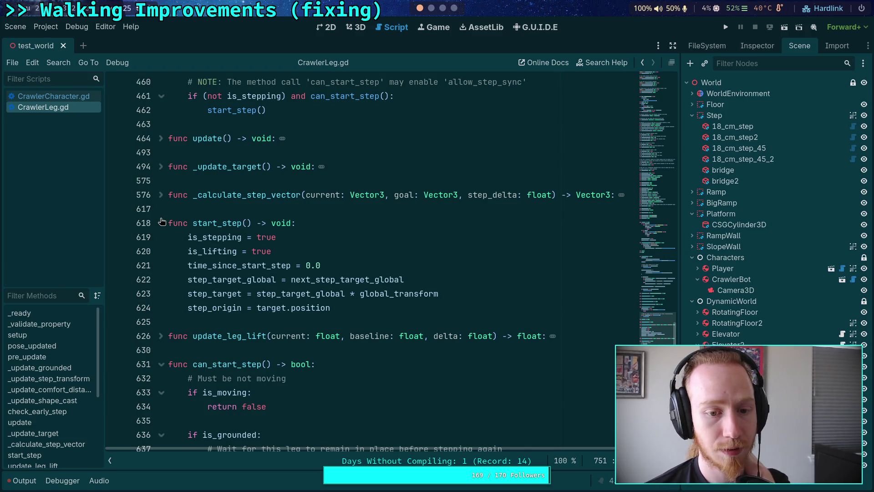
pyautogui.moveTo(333, 308); pyautogui.dragTo(188, 237)
pyautogui.click(204, 239)
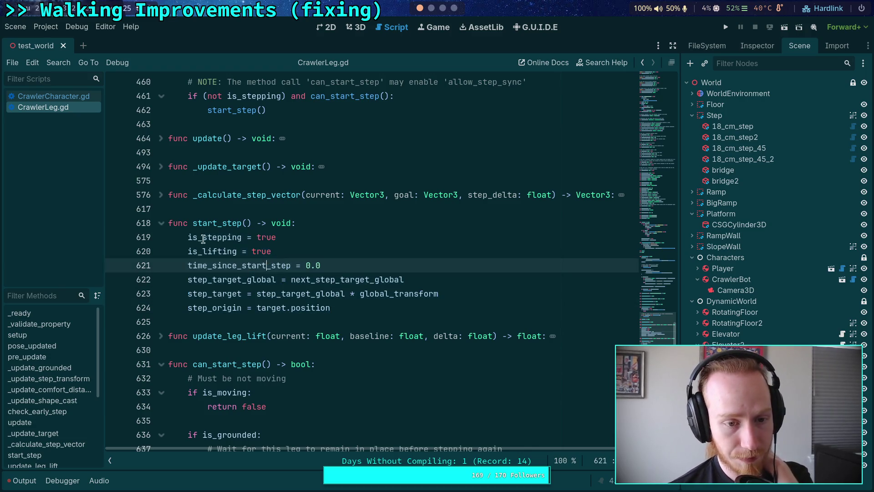
pyautogui.click(162, 224)
pyautogui.scroll(-4, 228, 241)
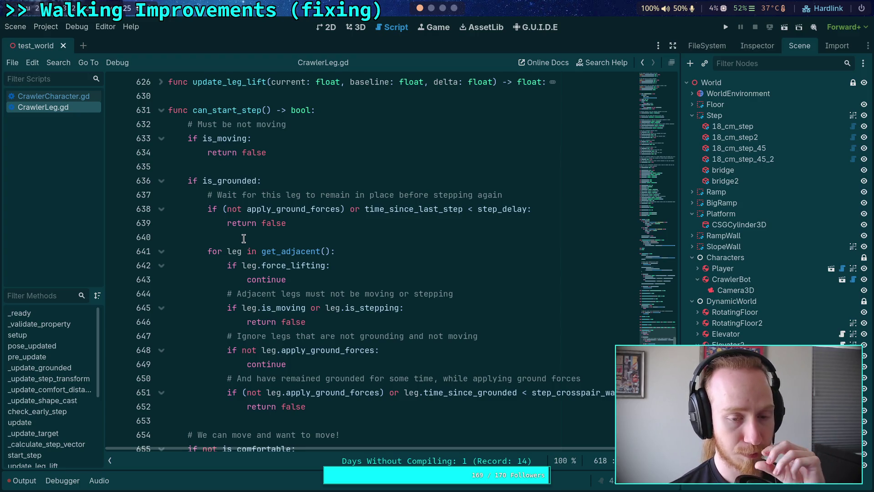
# Search CrawlerLeg.gd for every use of is_moving, ending back on line 633.
pyautogui.doubleClick(217, 138)
pyautogui.hotkey('ctrl', 'f')
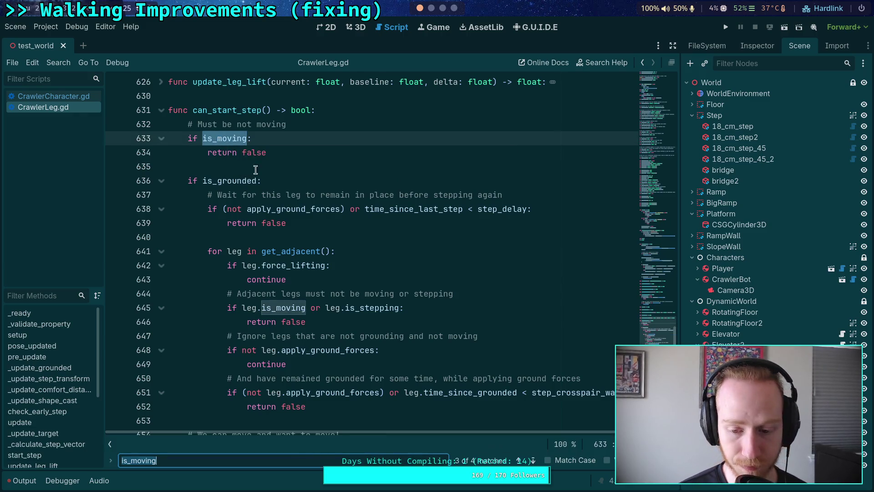
pyautogui.click(536, 460)
pyautogui.click(536, 460)
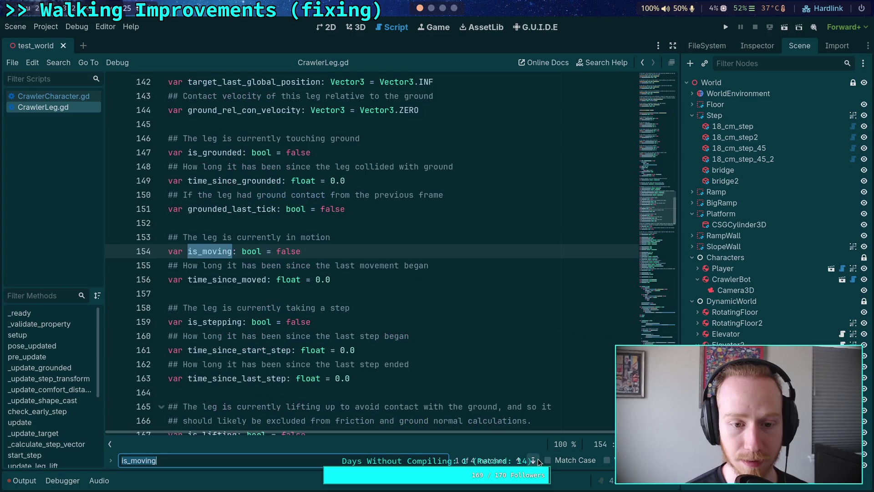
pyautogui.click(535, 460)
pyautogui.click(535, 460)
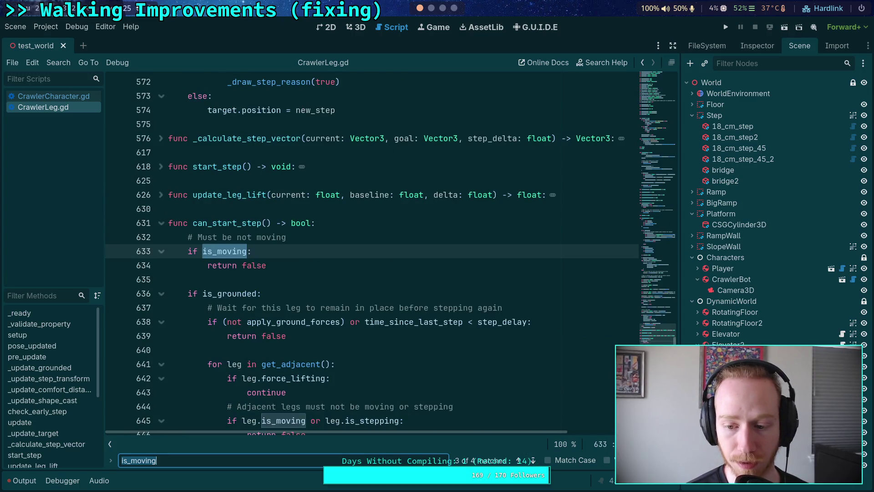
pyautogui.press('Escape')
# Scroll through the script and unfold the pre_update function to read its body.
pyautogui.click(400, 284)
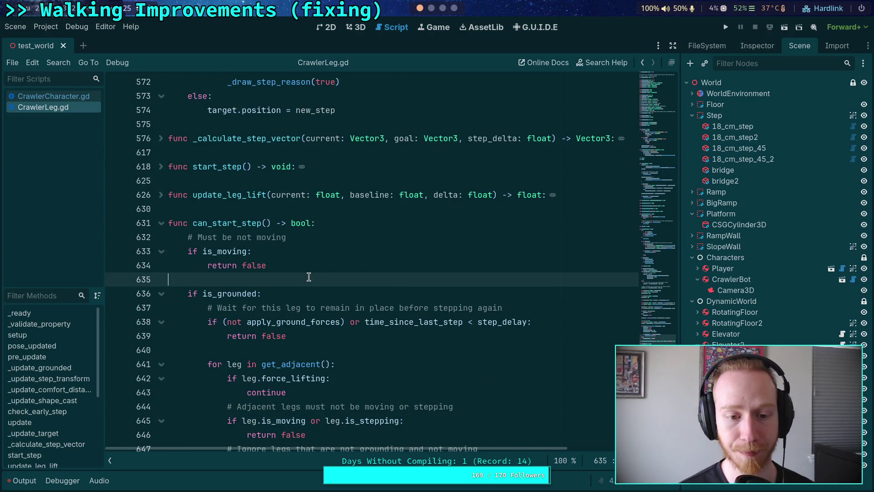
pyautogui.scroll(-2, 310, 277)
pyautogui.scroll(-3, 310, 277)
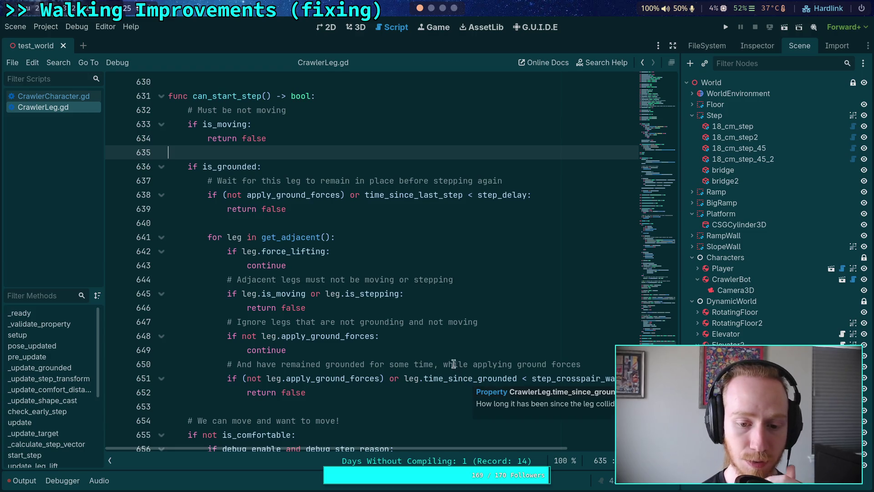
pyautogui.scroll(-6, 399, 336)
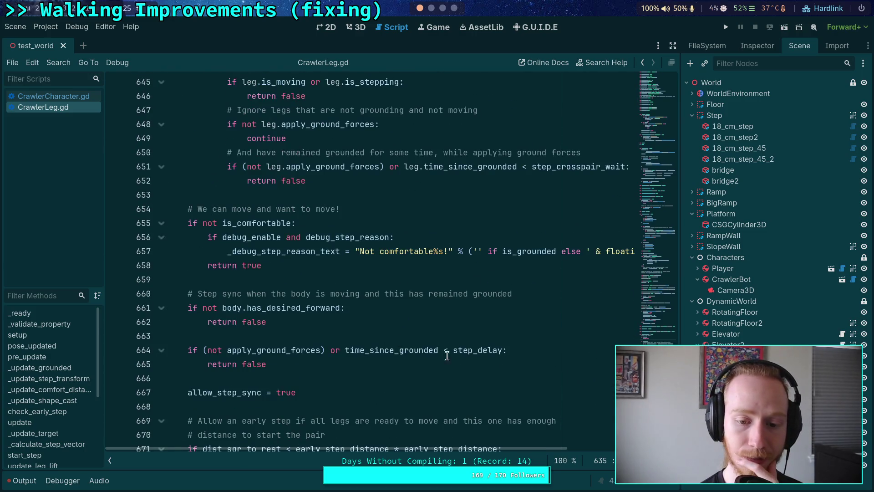
pyautogui.scroll(-5, 463, 358)
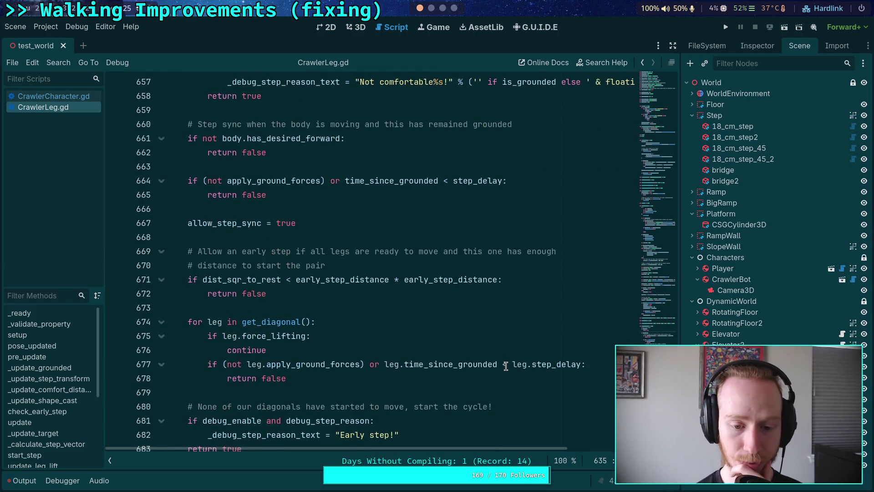
pyautogui.scroll(-3, 507, 363)
pyautogui.scroll(17, 506, 362)
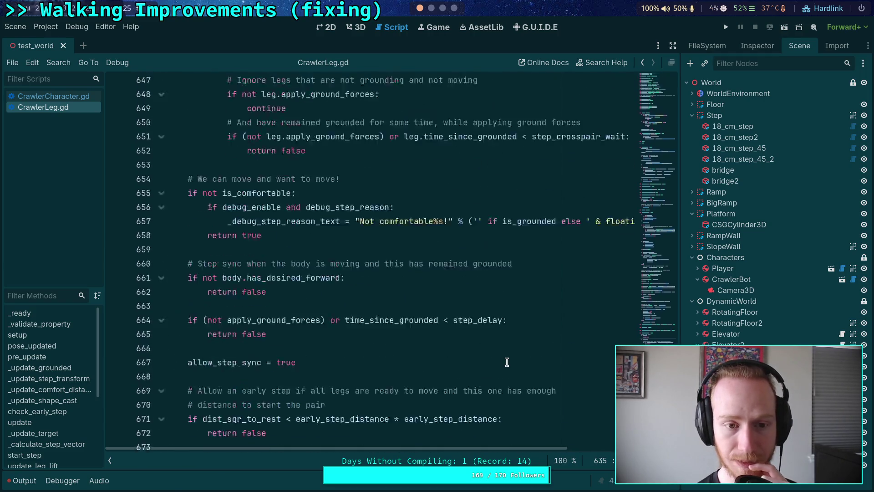
pyautogui.scroll(4, 455, 364)
pyautogui.scroll(5, 265, 355)
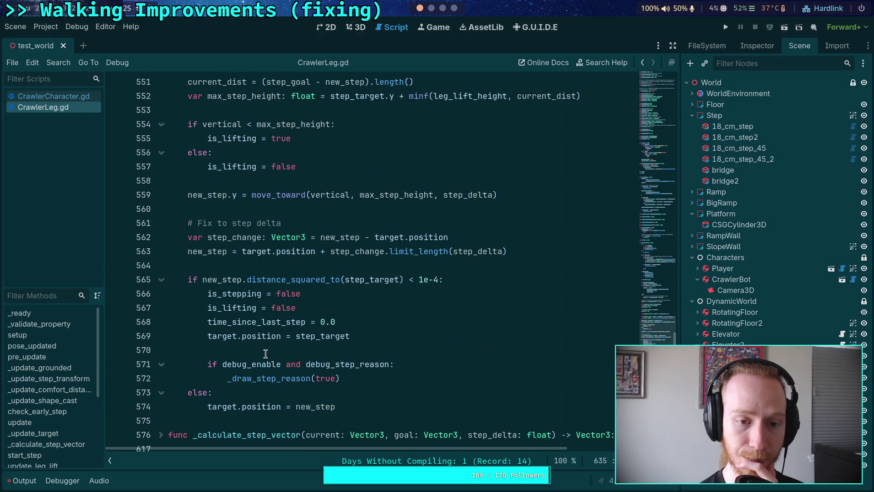
pyautogui.scroll(14, 269, 350)
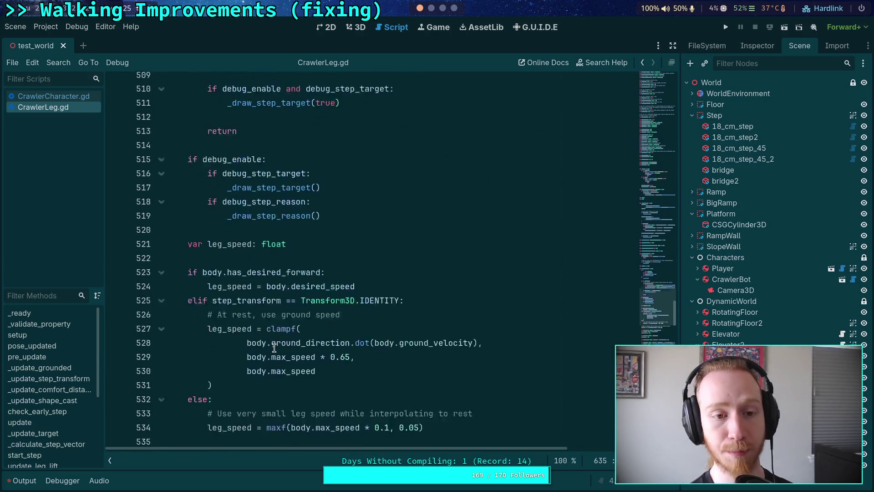
pyautogui.scroll(8, 274, 349)
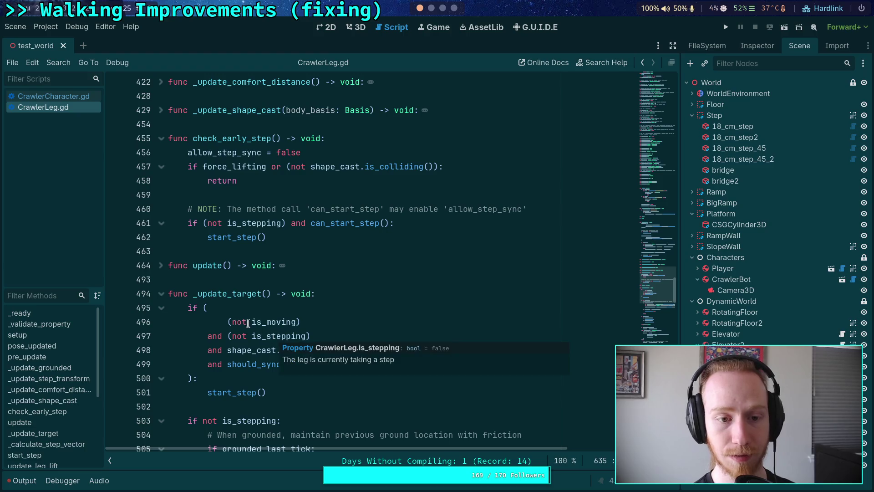
pyautogui.scroll(3, 184, 253)
pyautogui.click(161, 167)
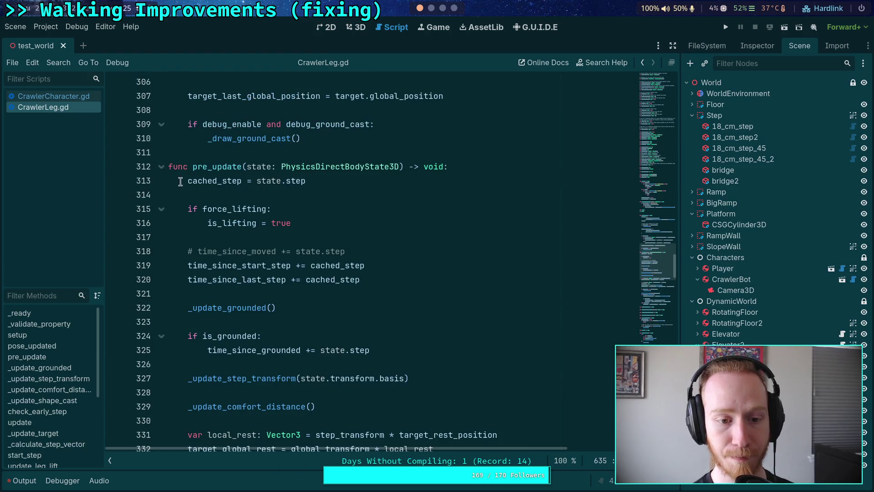
pyautogui.scroll(-2, 302, 226)
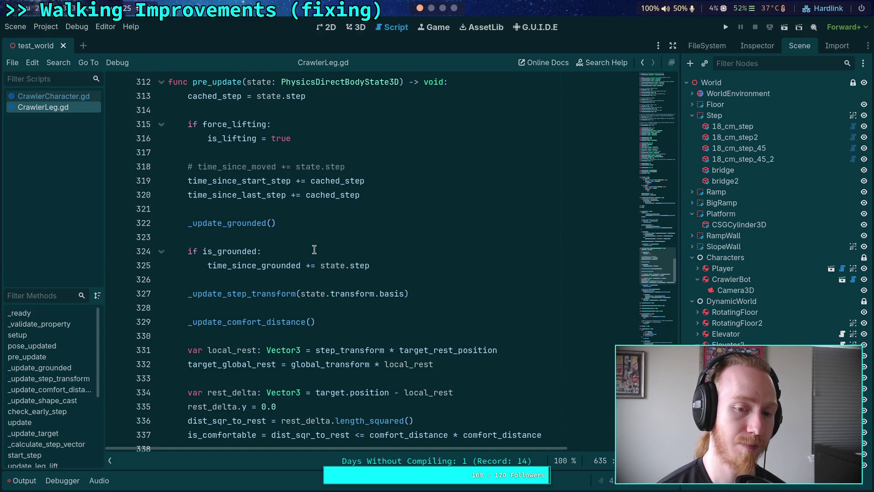
pyautogui.scroll(-7, 319, 250)
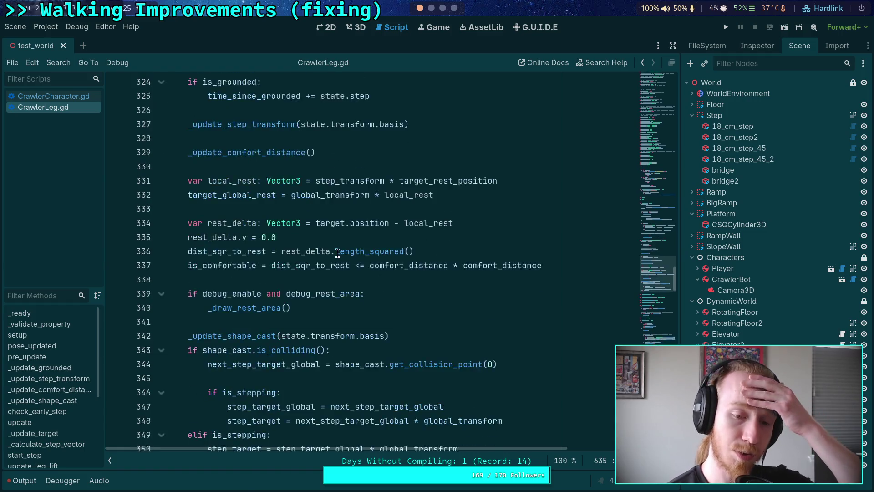
pyautogui.scroll(-9, 344, 252)
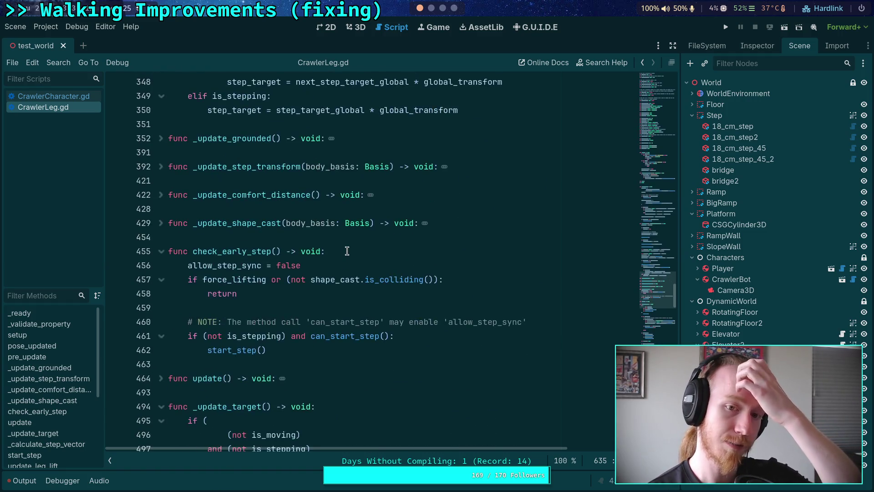
pyautogui.scroll(-14, 347, 251)
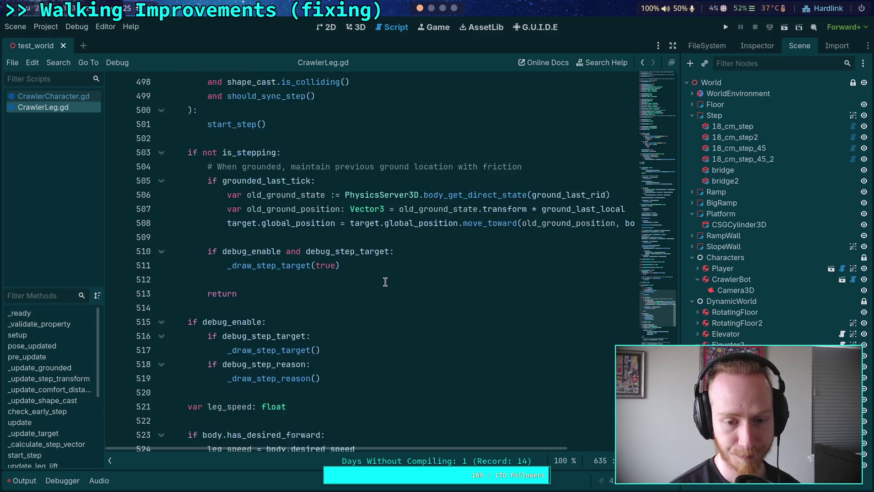
pyautogui.scroll(-20, 380, 279)
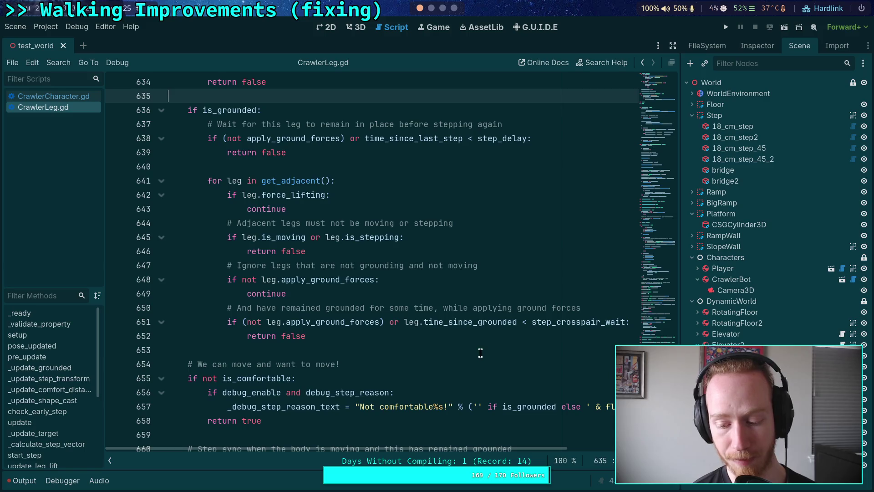
pyautogui.scroll(20, 480, 353)
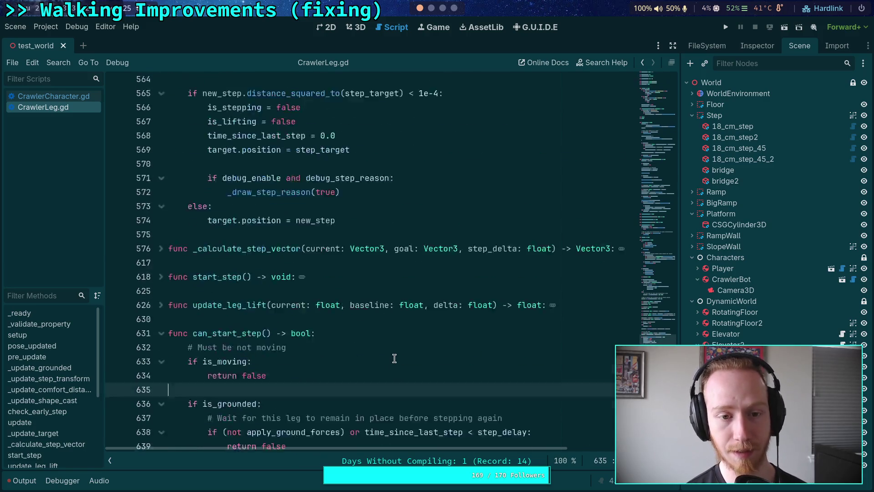
pyautogui.scroll(17, 395, 340)
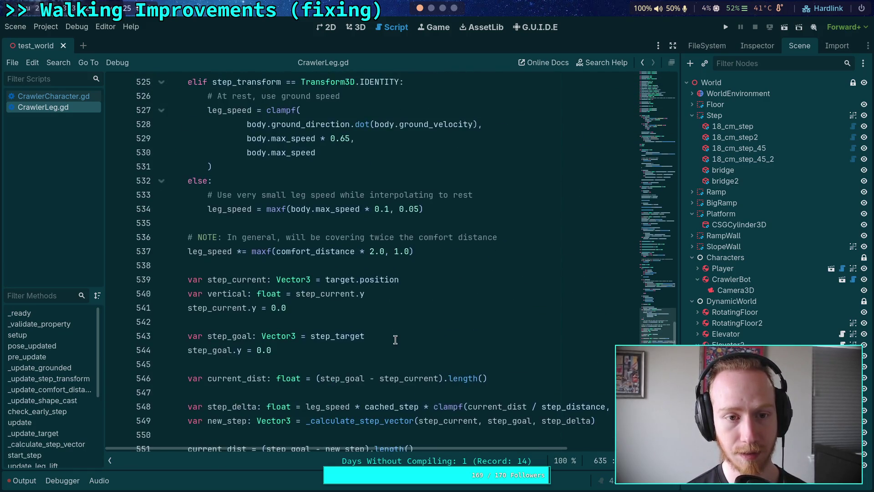
pyautogui.scroll(6, 395, 340)
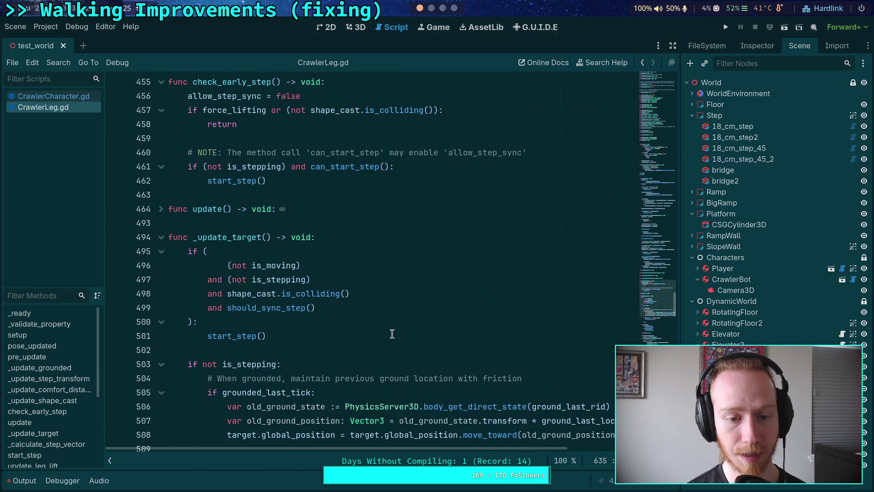
pyautogui.scroll(6, 391, 331)
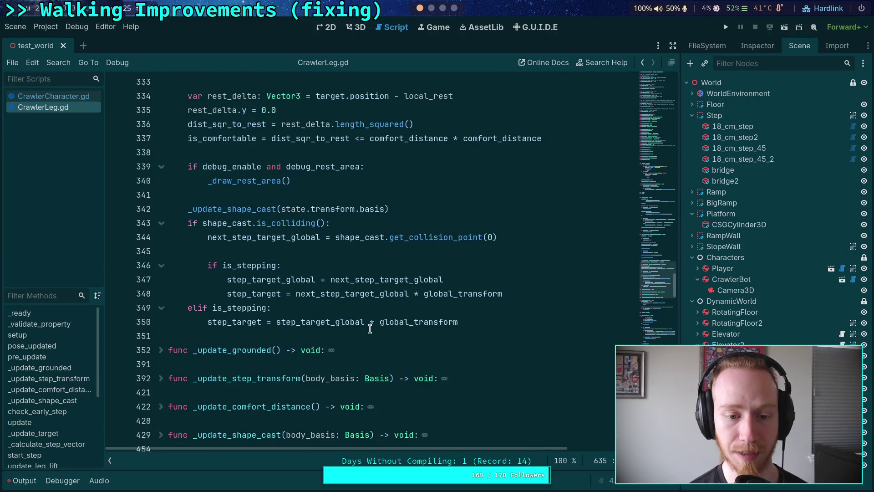
pyautogui.scroll(8, 267, 290)
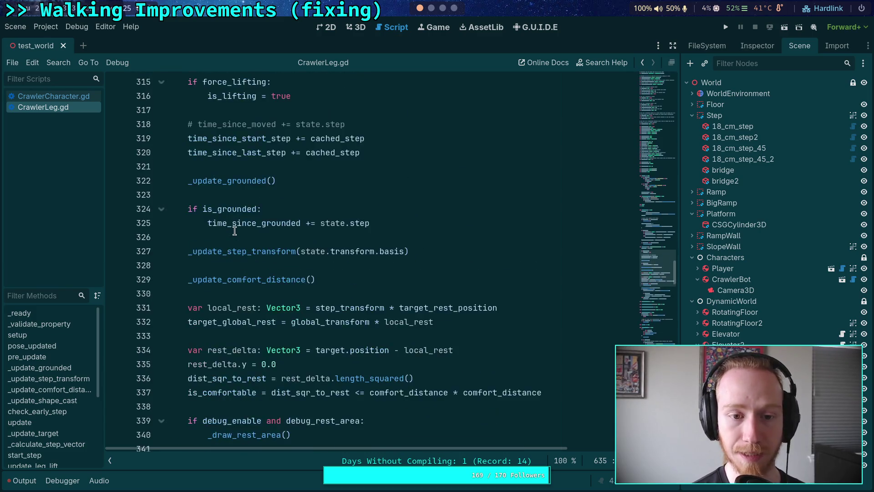
pyautogui.click(248, 237)
pyautogui.doubleClick(248, 237)
pyautogui.hotkey('ctrl', 'f')
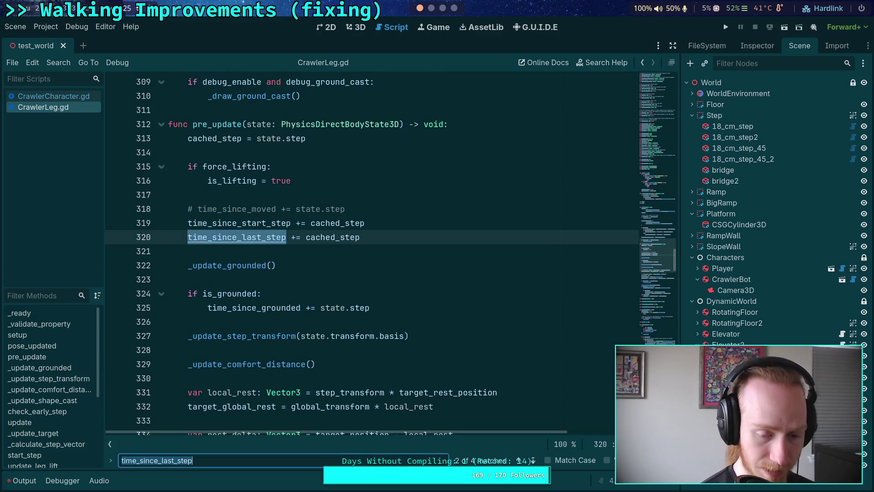
pyautogui.click(533, 460)
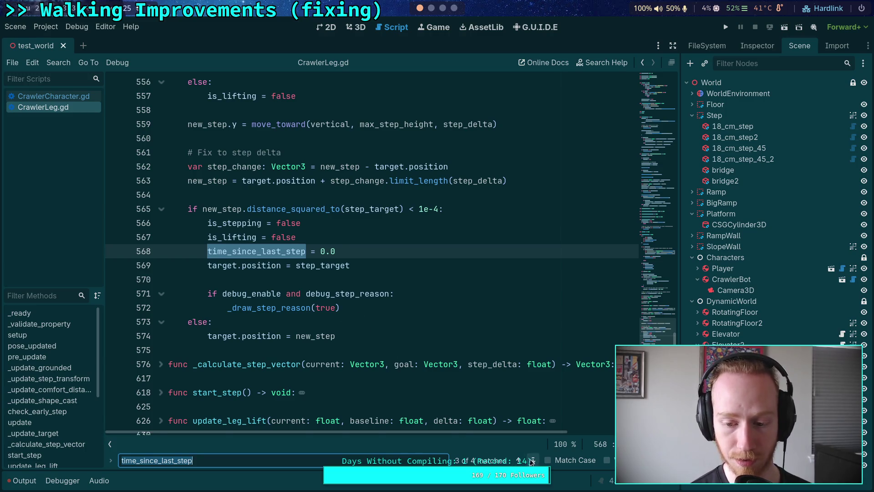
pyautogui.click(535, 461)
pyautogui.click(539, 461)
pyautogui.click(539, 460)
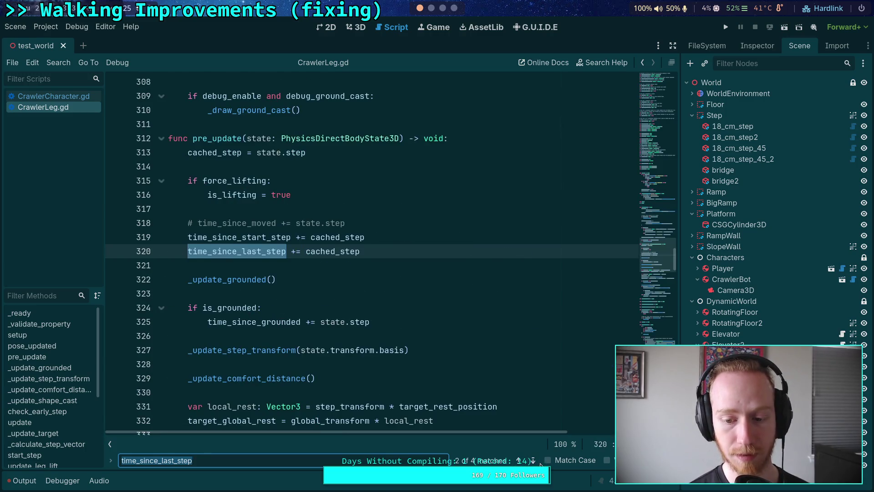
pyautogui.click(537, 460)
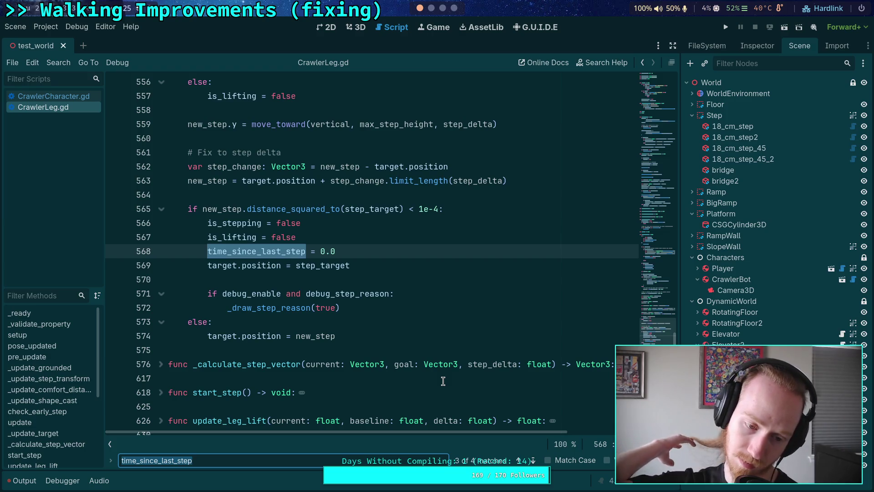
pyautogui.click(533, 460)
pyautogui.press('Escape')
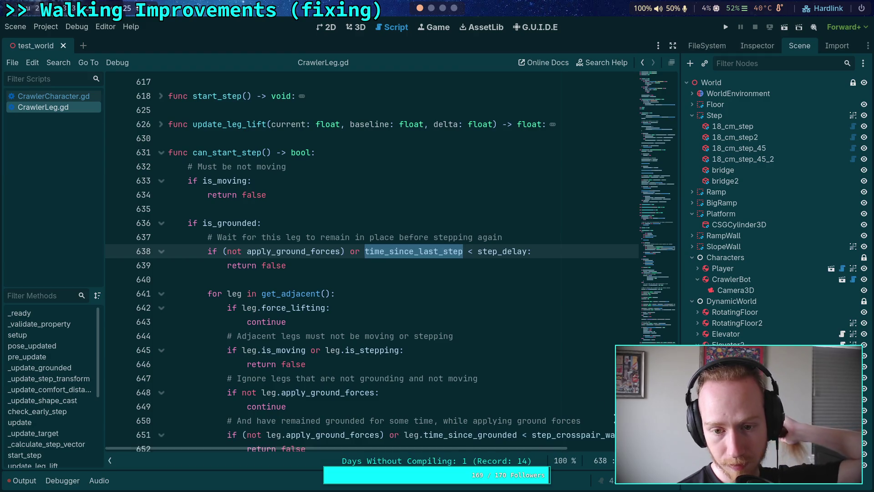
pyautogui.click(316, 280)
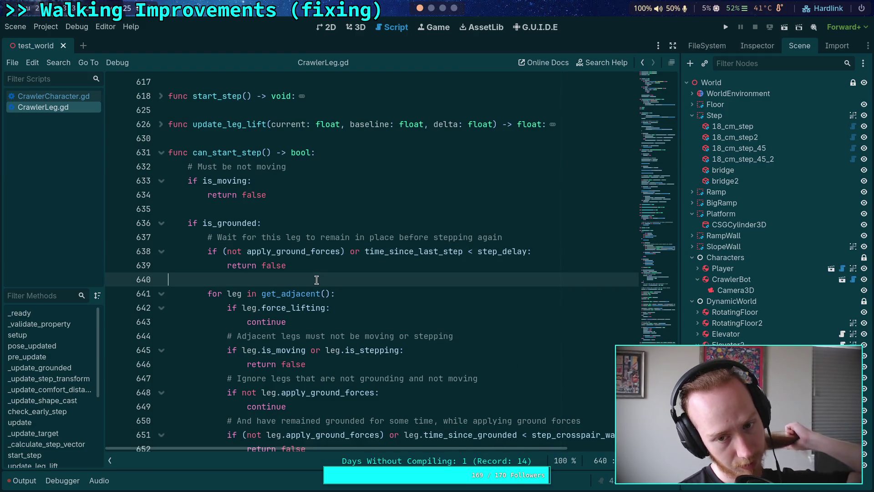
pyautogui.click(312, 269)
pyautogui.hotkey('shift', 'Up')
pyautogui.hotkey('shift', 'Home')
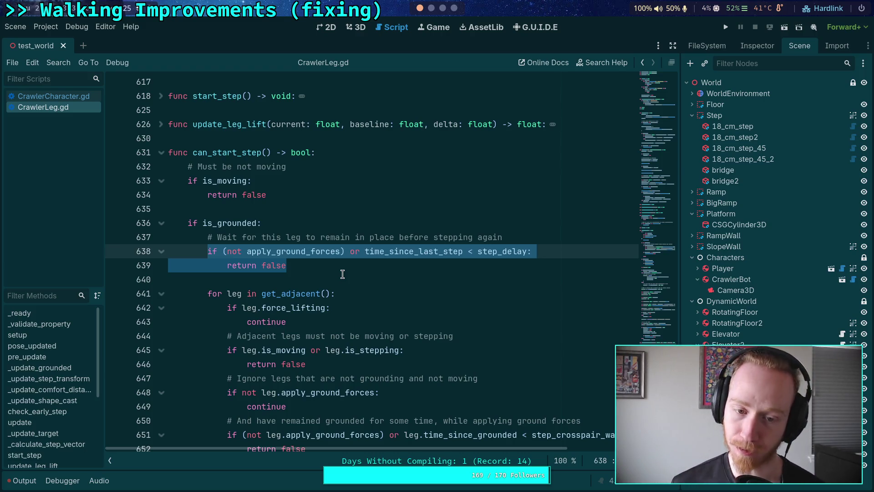
# Scroll to the end of can_start_step's adjacent-legs loop, then switch to the terminal showing the git push.
pyautogui.scroll(-5, 342, 274)
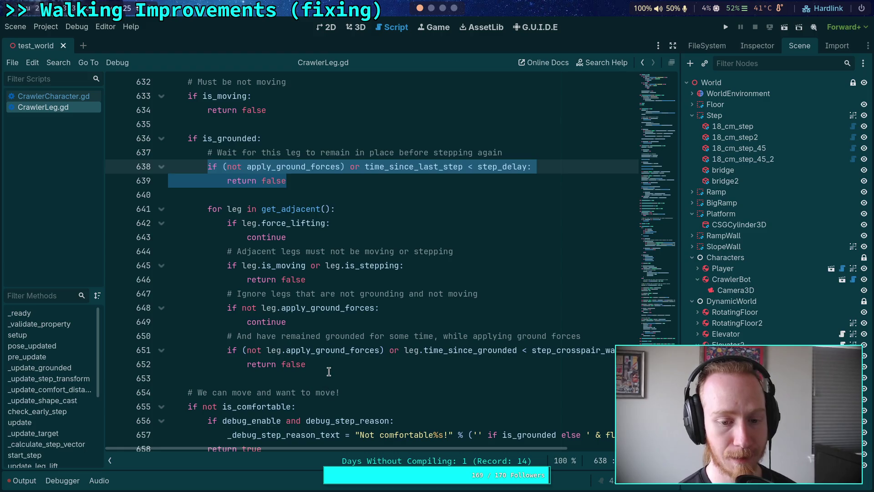
pyautogui.click(329, 373)
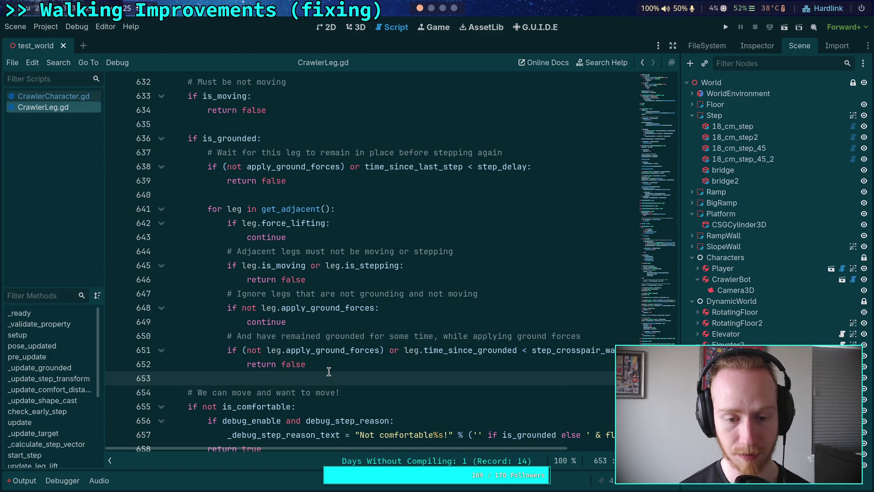
pyautogui.click(432, 10)
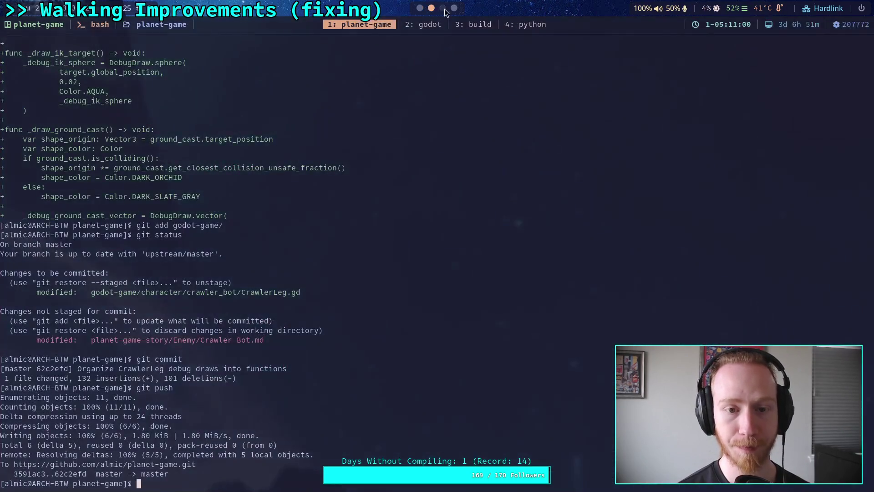
# Review the Goals of a leg and Algorithm sections in the Crawler Bot note, then return to Godot.
pyautogui.click(443, 9)
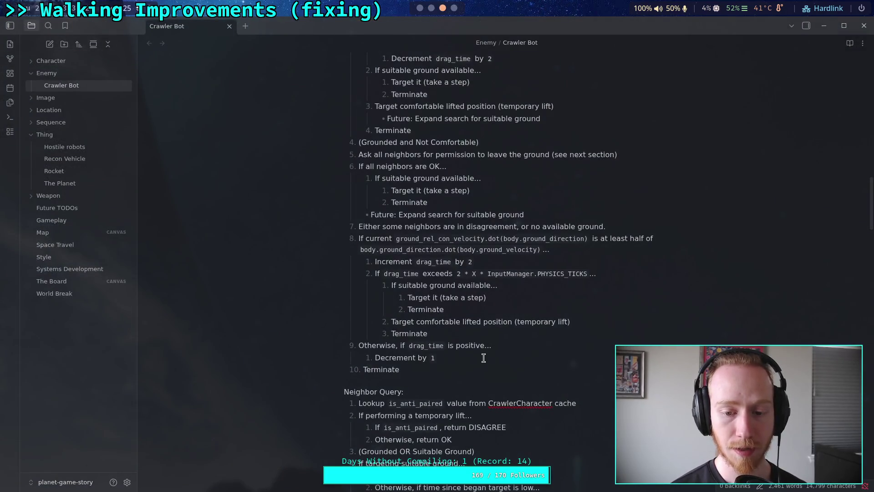
pyautogui.scroll(5, 454, 329)
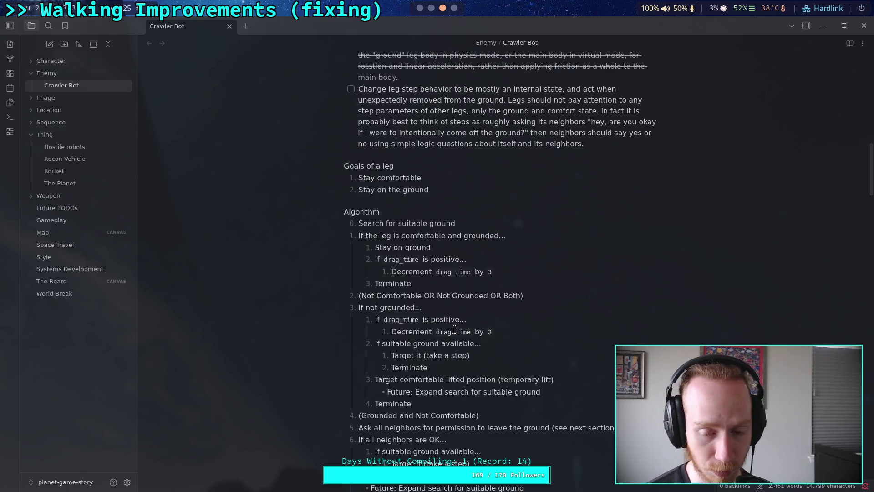
pyautogui.click(431, 7)
pyautogui.click(420, 8)
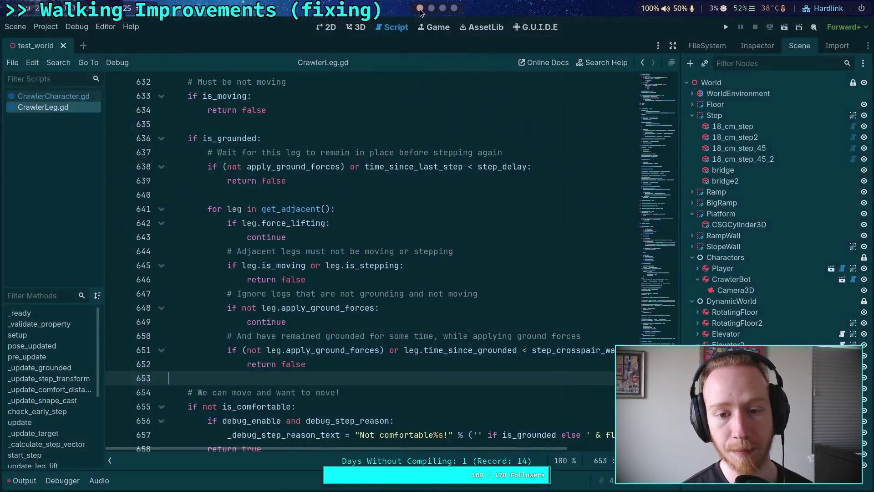
# Search for apply_ground_forces and jump to its declaration on line 127.
pyautogui.doubleClick(286, 167)
pyautogui.hotkey('ctrl', 'f')
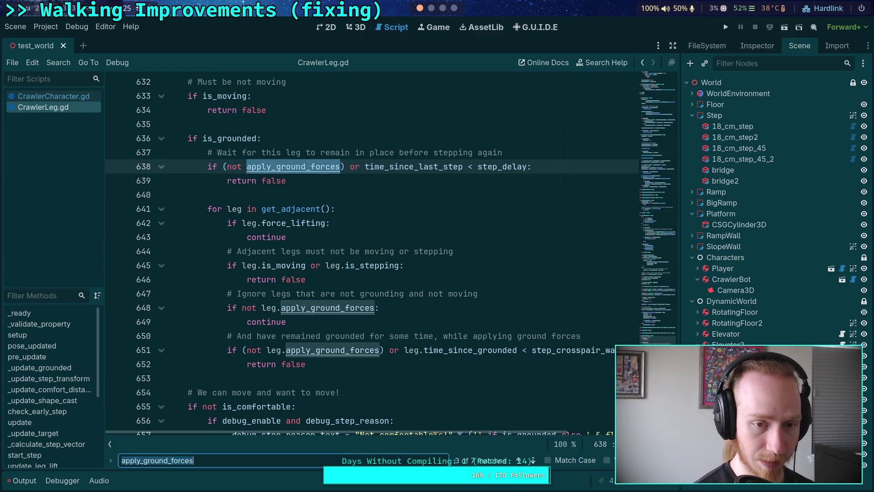
pyautogui.click(514, 458)
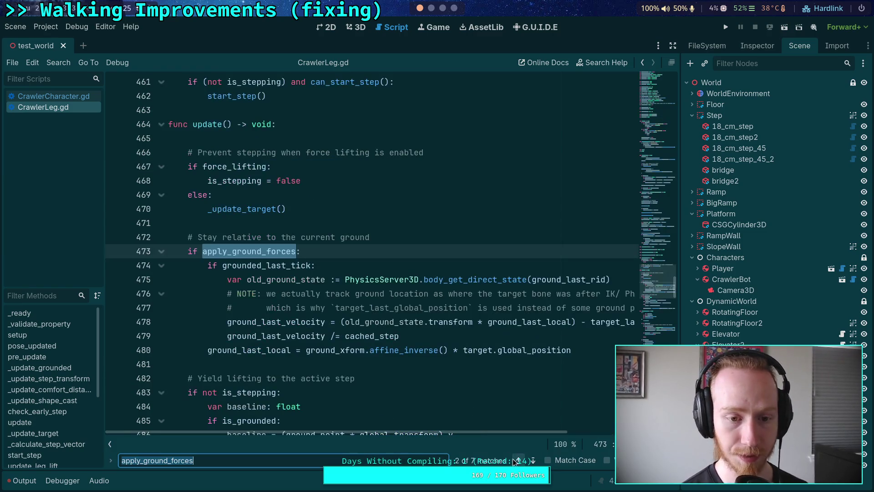
pyautogui.click(514, 458)
# Add the doc comment '## True when `is_grounded and (not is_stepping)`' above it and save.
pyautogui.click(327, 236)
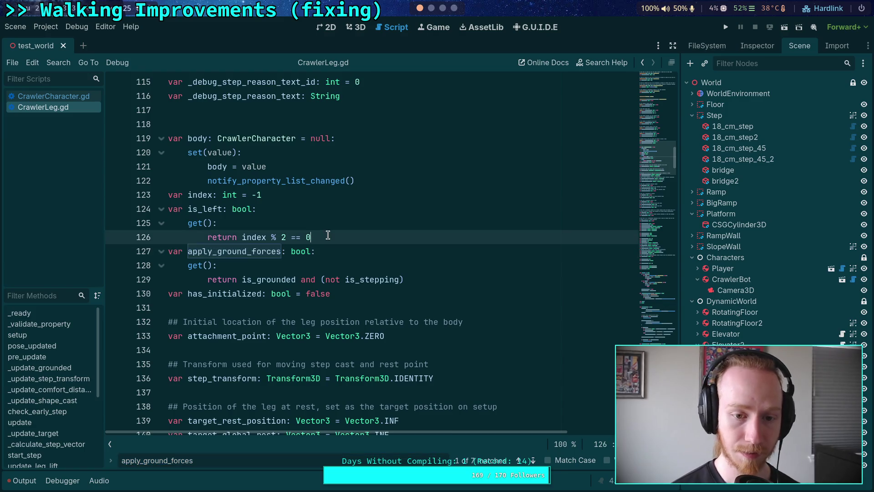
pyautogui.press('Return')
pyautogui.write('#')
pyautogui.press('BackSpace')
pyautogui.press('BackSpace')
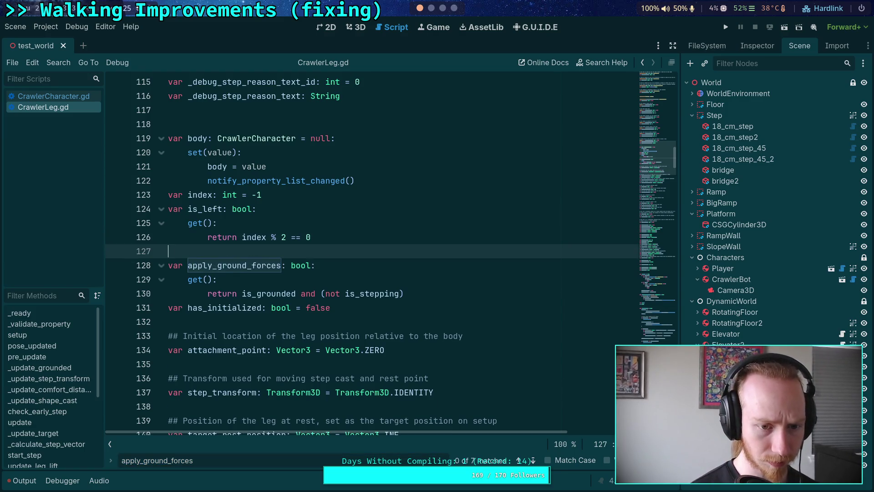
pyautogui.write('## True w')
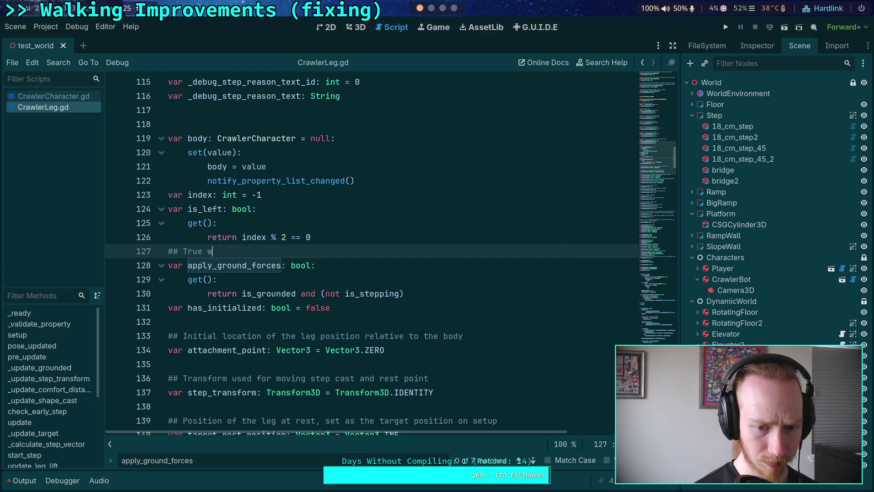
pyautogui.write('hen `')
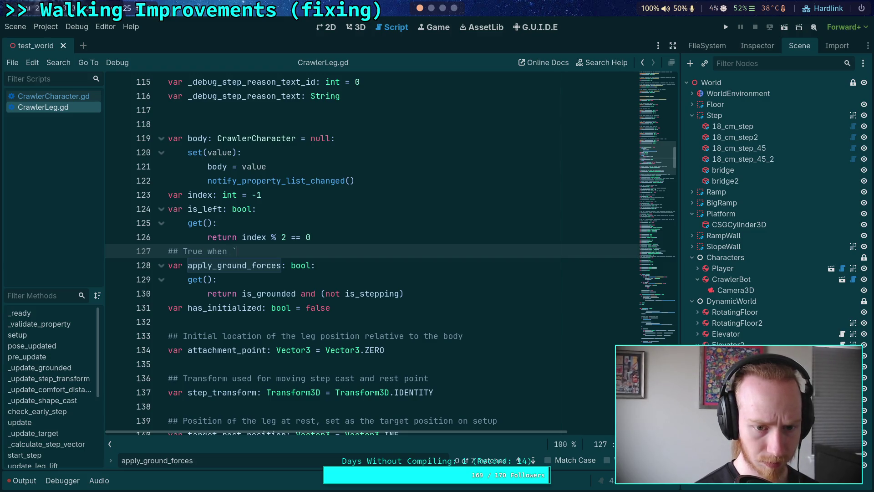
pyautogui.write('is_grounded ')
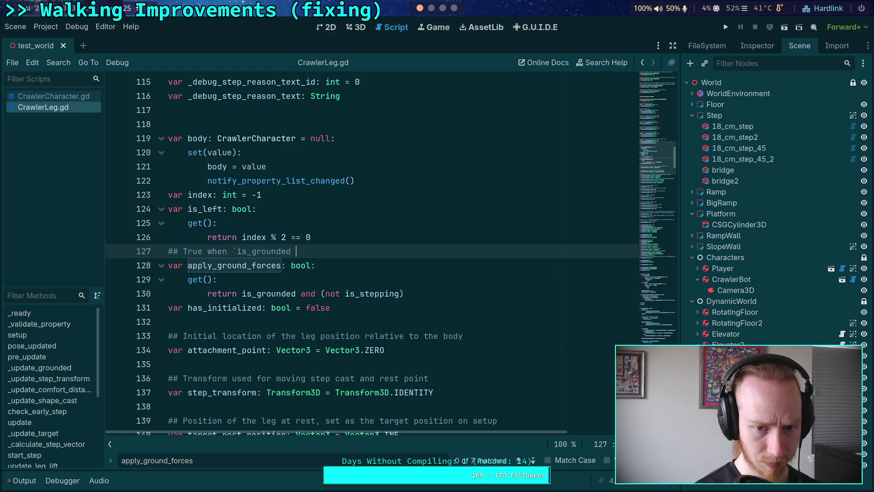
pyautogui.write('and (not is_')
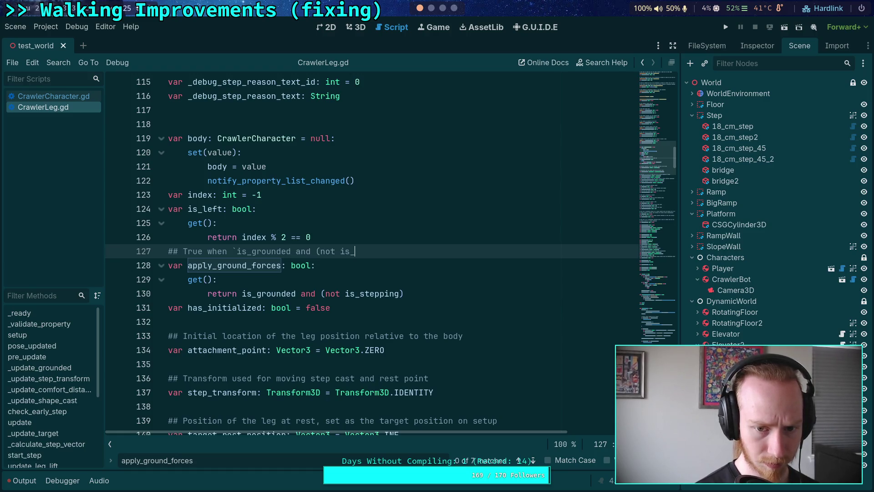
pyautogui.write('stepping)`')
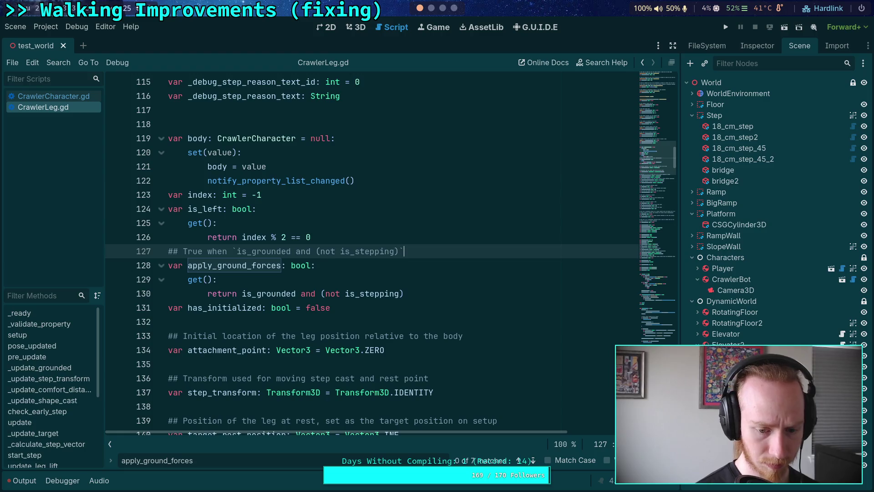
pyautogui.hotkey('ctrl', 's')
pyautogui.click(292, 307)
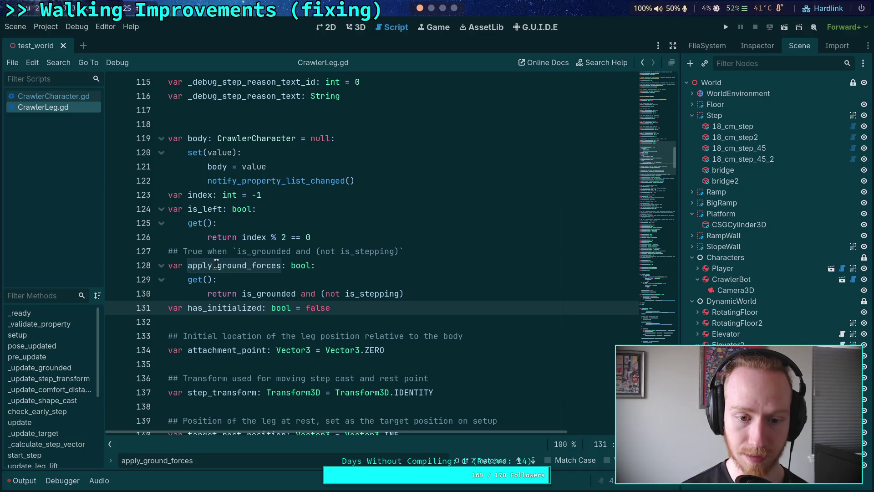
pyautogui.click(217, 280)
pyautogui.click(533, 460)
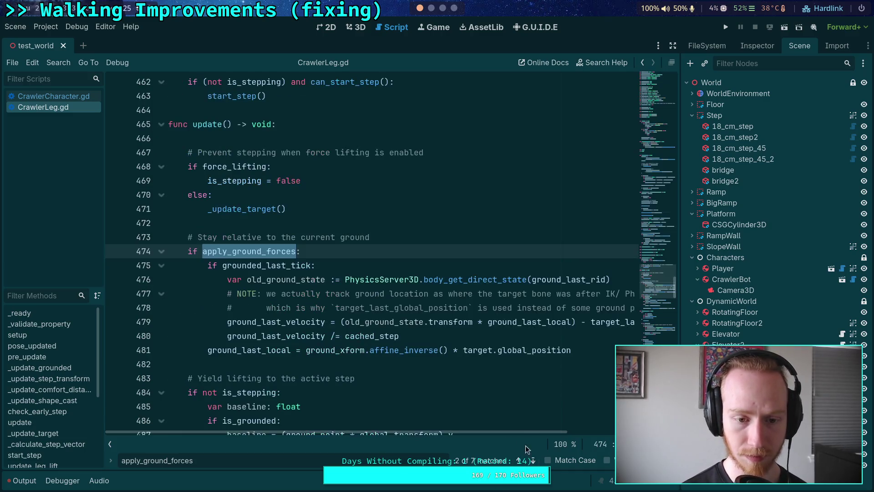
pyautogui.moveTo(237, 250)
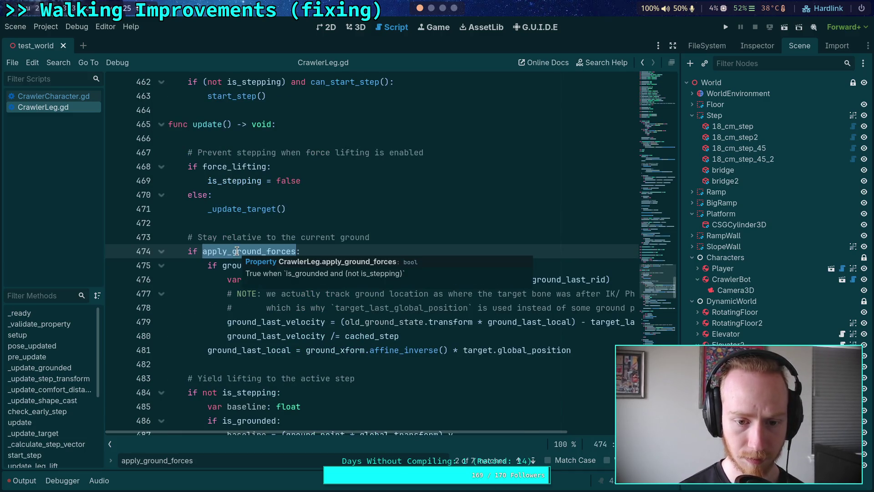
pyautogui.press('Escape')
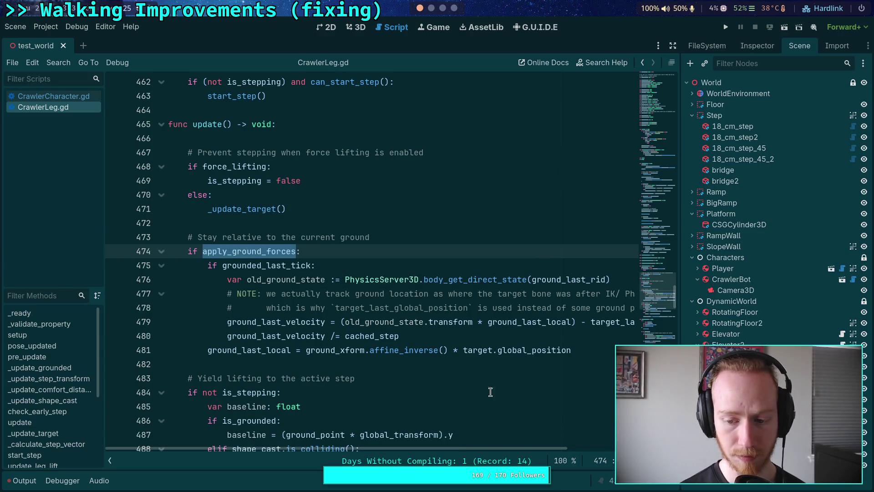
pyautogui.click(366, 364)
pyautogui.scroll(-1, 365, 369)
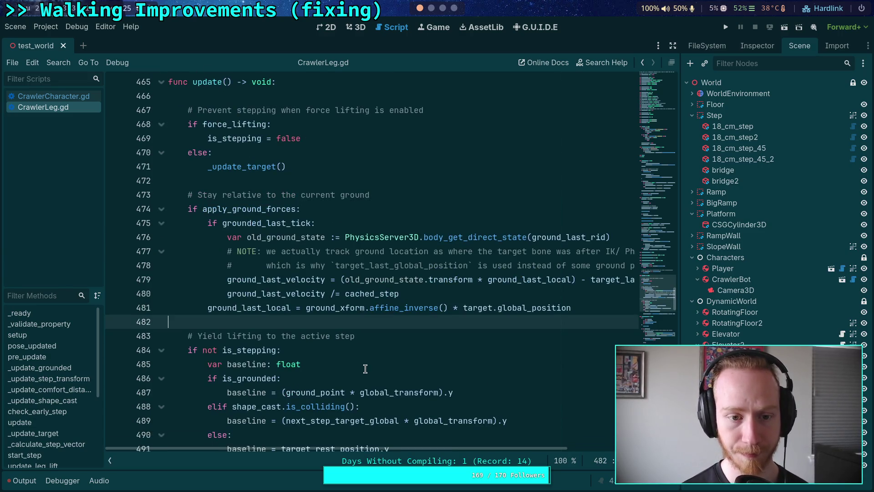
pyautogui.scroll(-15, 468, 402)
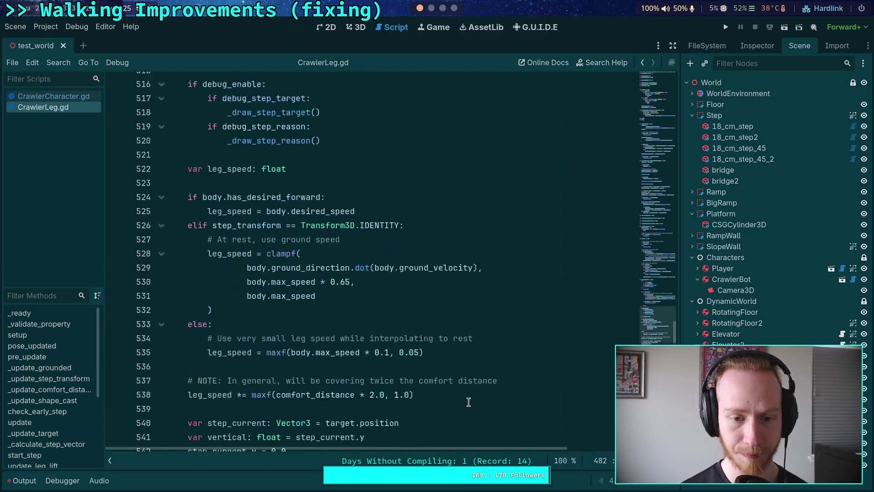
pyautogui.scroll(-18, 468, 402)
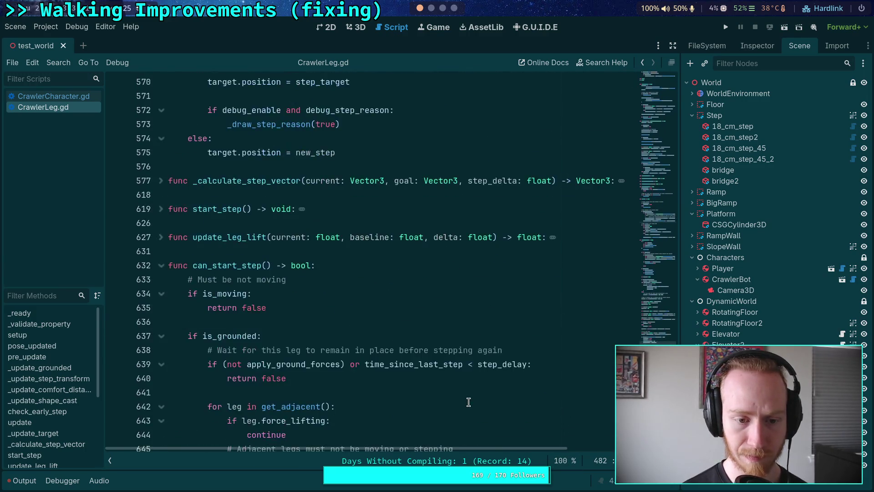
pyautogui.scroll(-4, 468, 402)
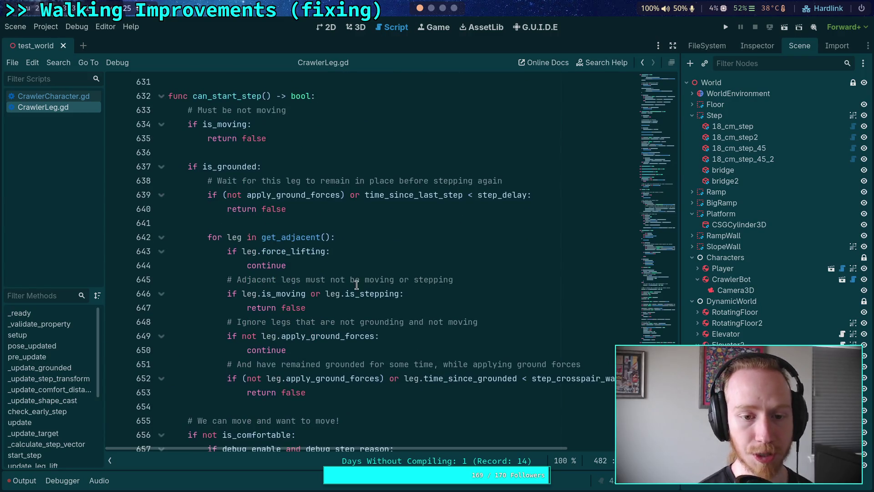
pyautogui.moveTo(381, 297)
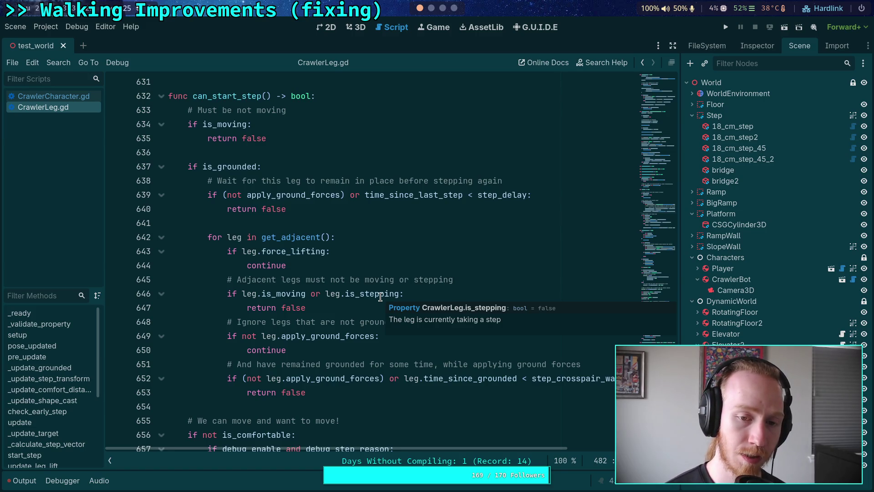
pyautogui.moveTo(266, 198)
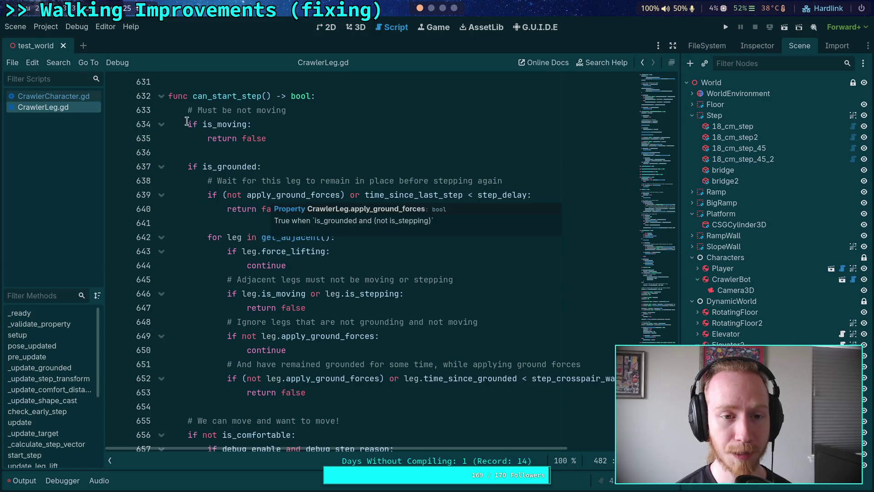
# Select the can_start_step function name and scroll around its surrounding code.
pyautogui.doubleClick(226, 96)
pyautogui.scroll(6, 386, 300)
pyautogui.scroll(-1, 386, 301)
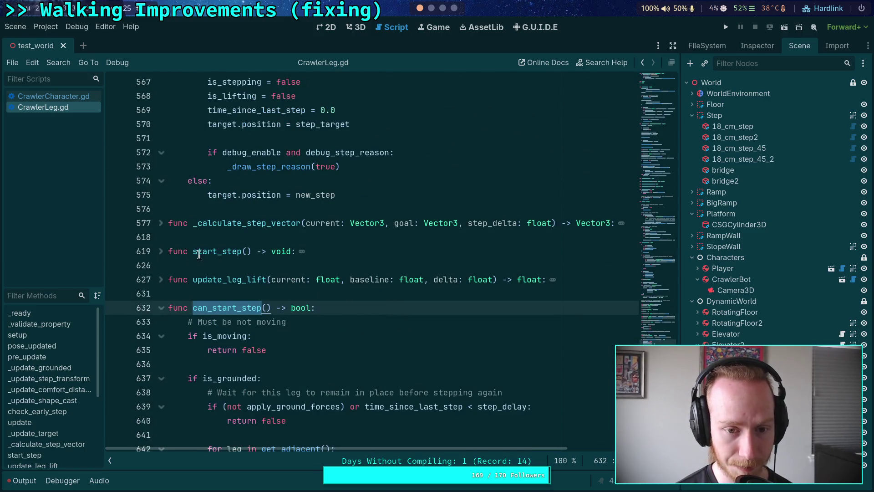
pyautogui.scroll(18, 269, 283)
pyautogui.scroll(8, 269, 283)
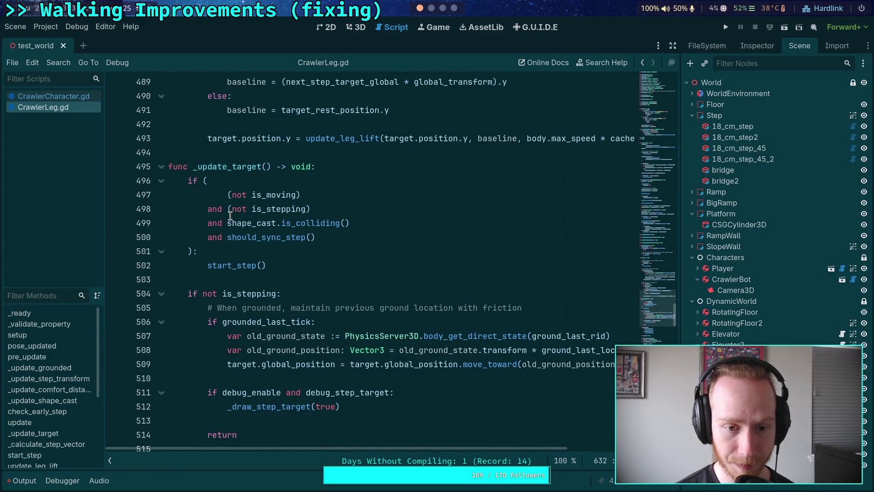
pyautogui.scroll(4, 279, 254)
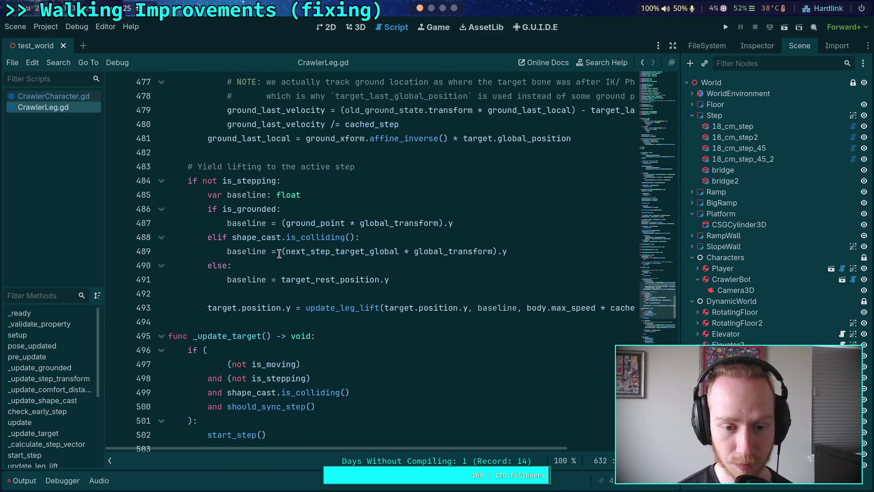
pyautogui.scroll(-3, 279, 254)
pyautogui.scroll(10, 279, 253)
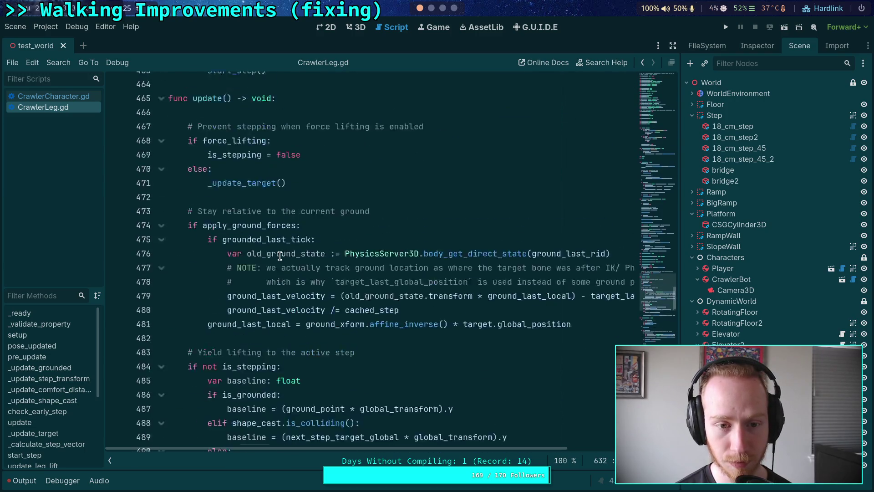
pyautogui.scroll(3, 280, 255)
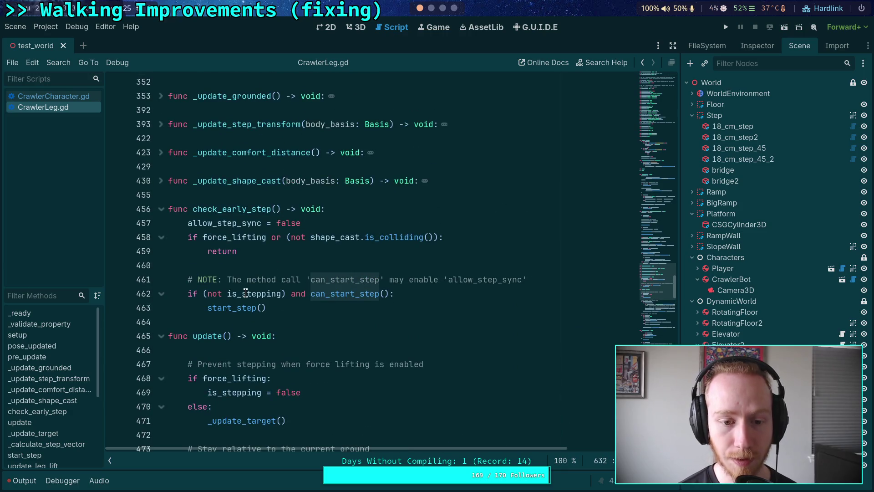
# Search the script for can_start_step and step through its three matches.
pyautogui.doubleClick(343, 293)
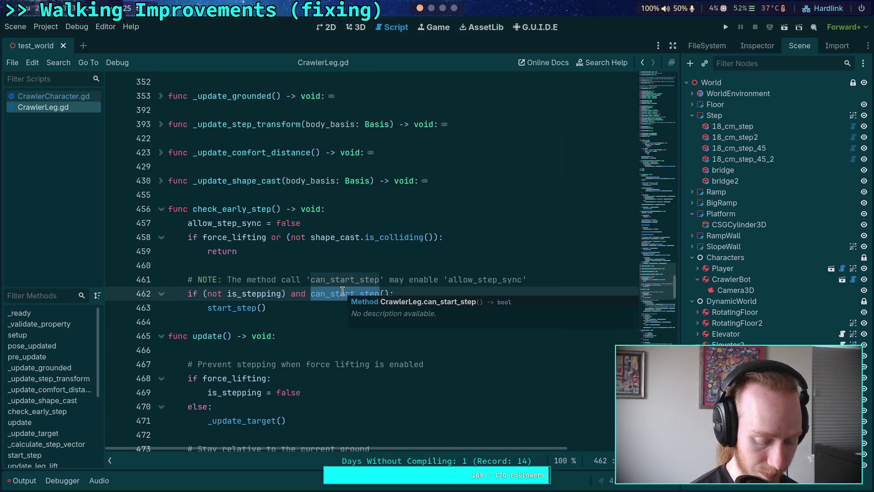
pyautogui.hotkey('ctrl', 'f')
pyautogui.click(534, 461)
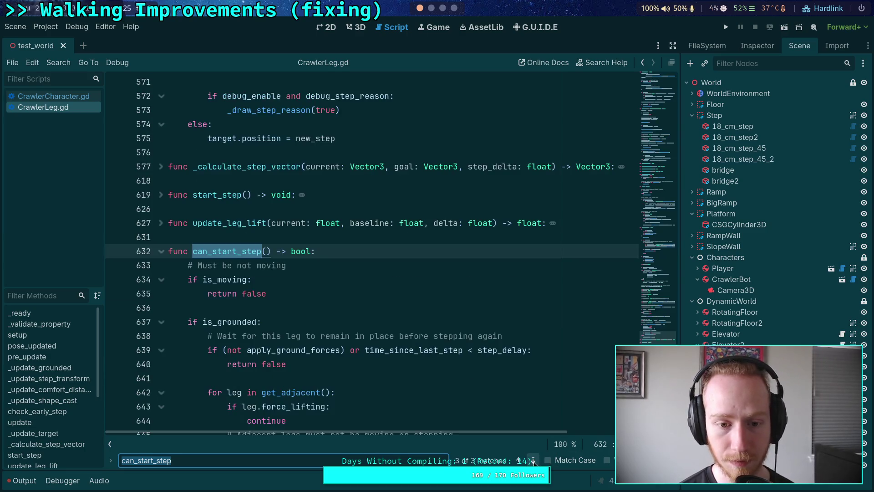
pyautogui.click(533, 460)
pyautogui.click(533, 460)
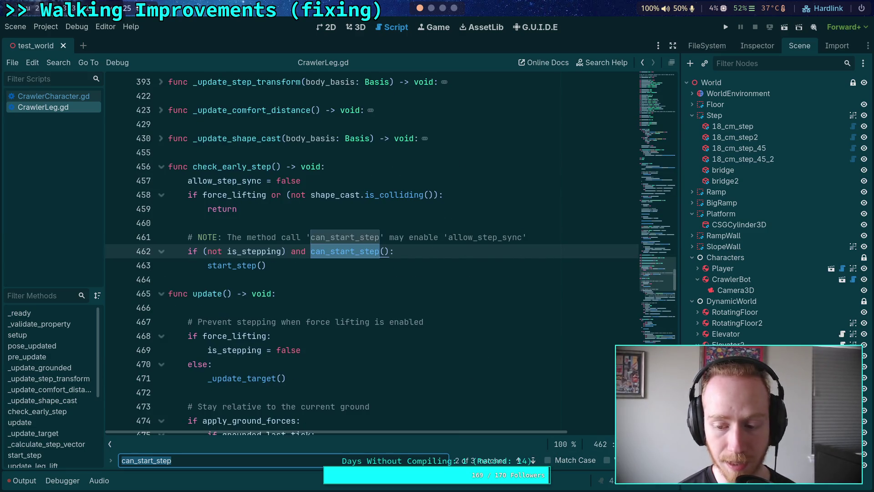
pyautogui.click(536, 460)
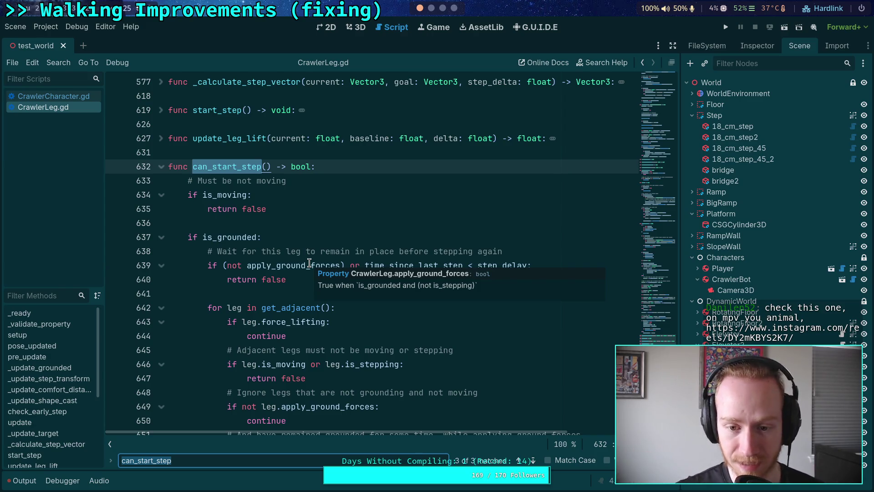
# Delete '(not apply_ground_forces) or' from the step-delay check on line 639.
pyautogui.click(309, 266)
pyautogui.moveTo(223, 266); pyautogui.dragTo(366, 265)
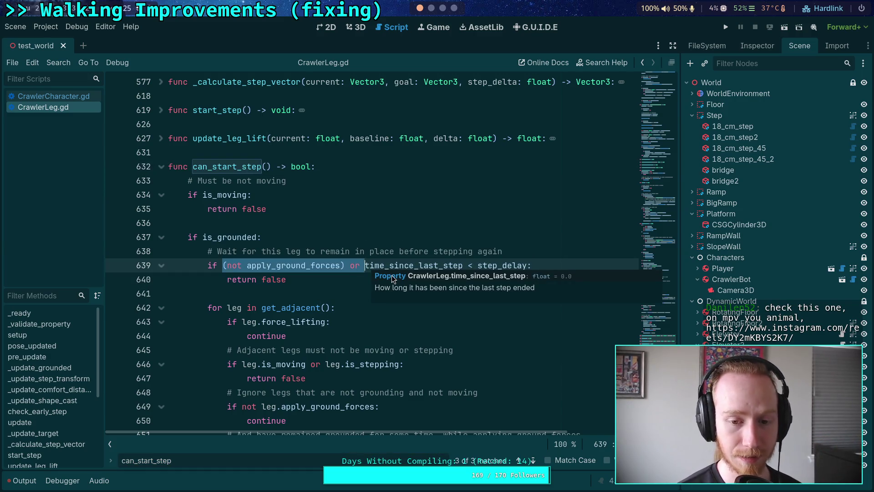
pyautogui.press('BackSpace')
# Leave the unsaved can_start_step edits and open a blank tab in the web browser.
pyautogui.click(306, 287)
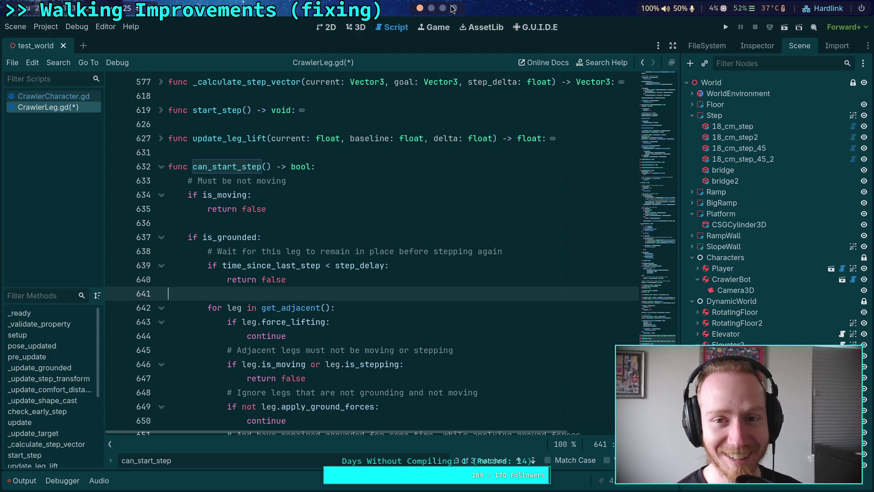
pyautogui.press('super+4')
pyautogui.click(21, 302)
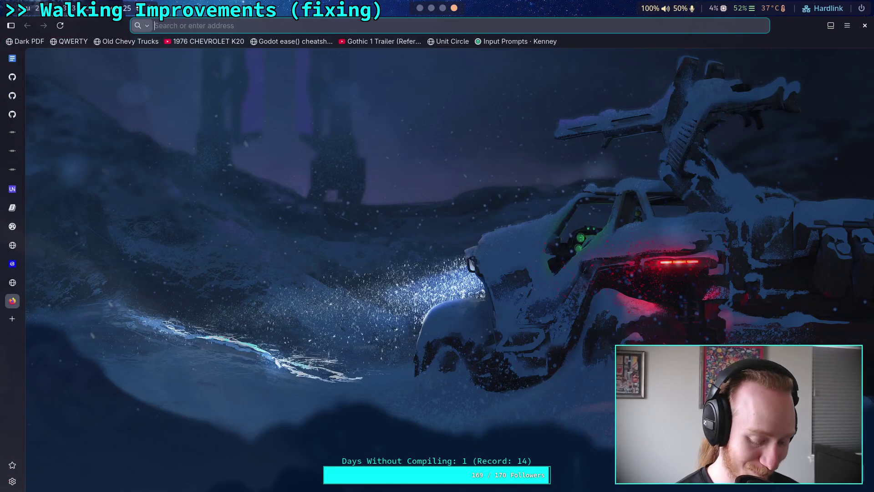
# Load the pasted Instagram reel link in the new tab, watch it, then close the tab.
pyautogui.write('https://www.instagram.com/reels/DY2mKBYS2K7/')
pyautogui.press('Return')
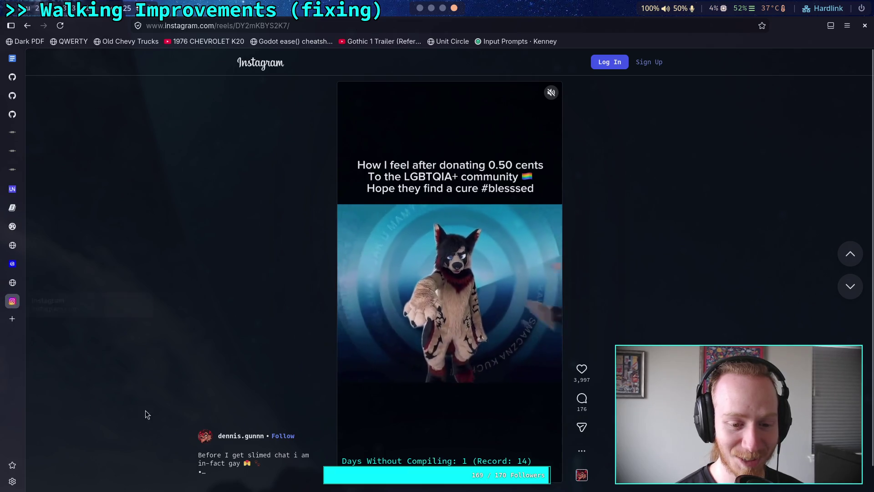
pyautogui.hotkey('ctrl', 'w')
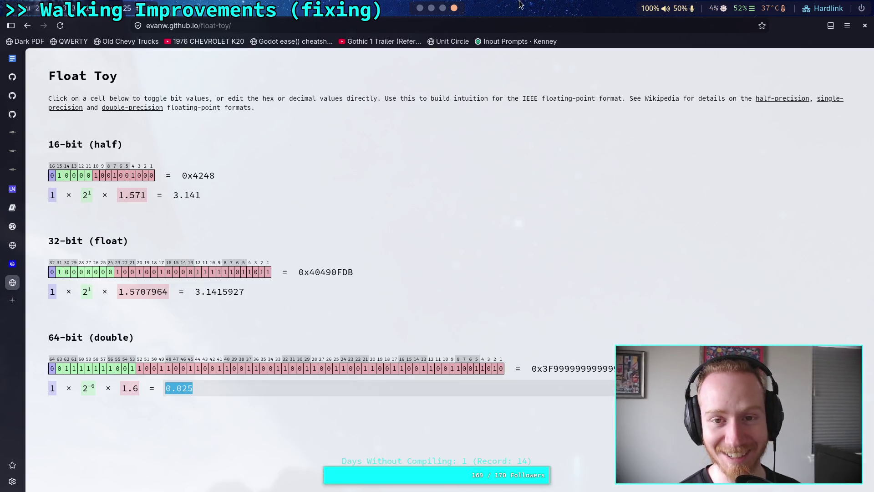
# Return to the Godot script editor with the caret on line 641 of CrawlerLeg.gd.
pyautogui.click(431, 7)
pyautogui.click(420, 8)
pyautogui.click(429, 294)
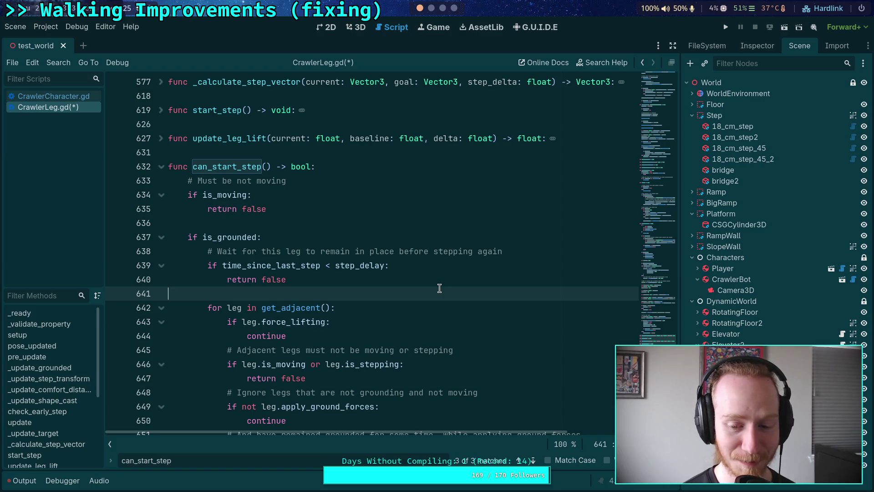
# Close the can_start_step find bar and scroll down through the function's edited conditions.
pyautogui.press('Escape')
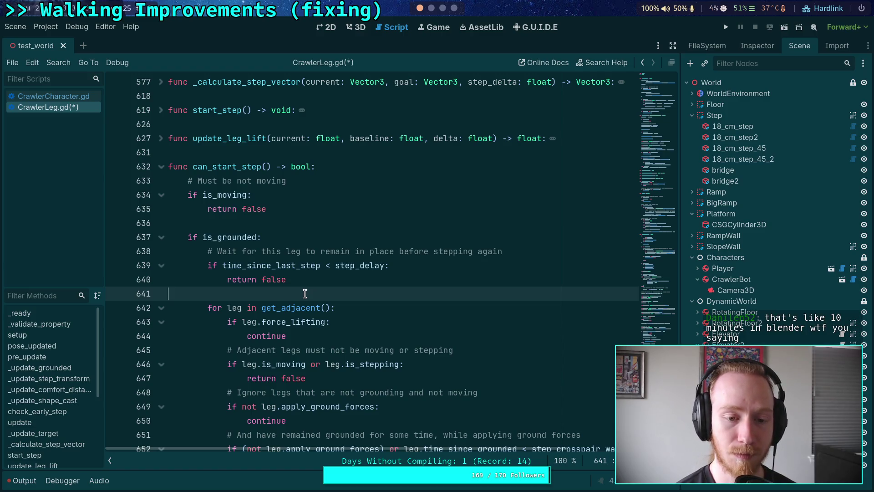
pyautogui.scroll(-2, 304, 293)
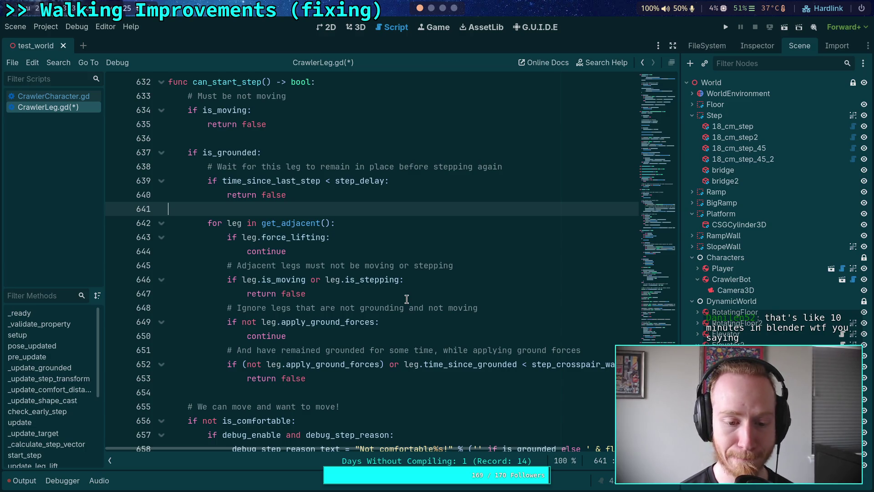
pyautogui.scroll(-3, 410, 298)
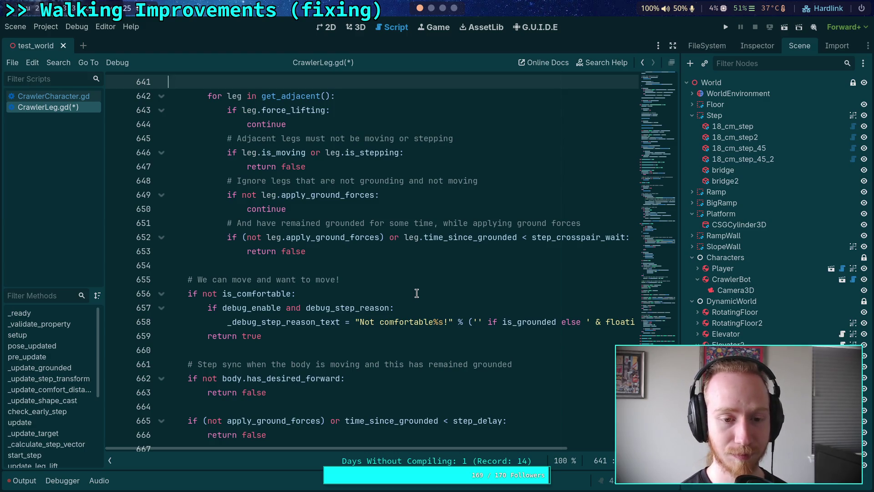
# Scroll back and forth through can_start_step to review the step_delay gate on line 665.
pyautogui.scroll(3, 413, 296)
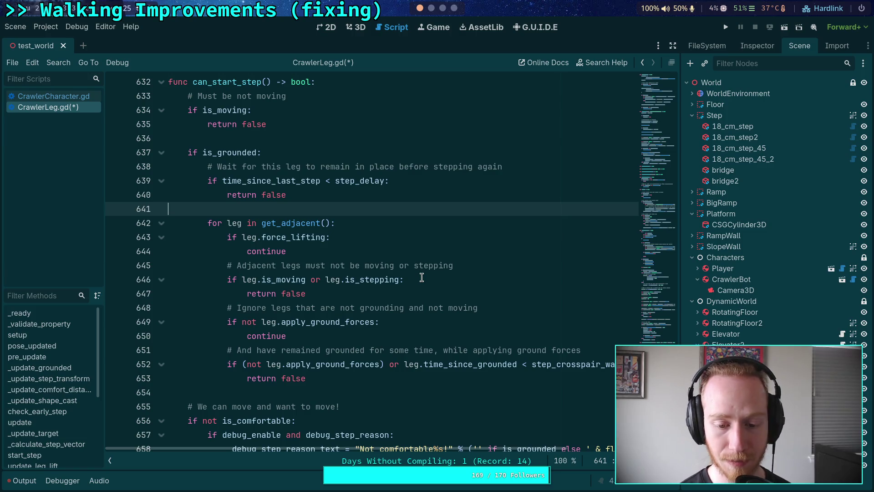
pyautogui.scroll(-6, 422, 273)
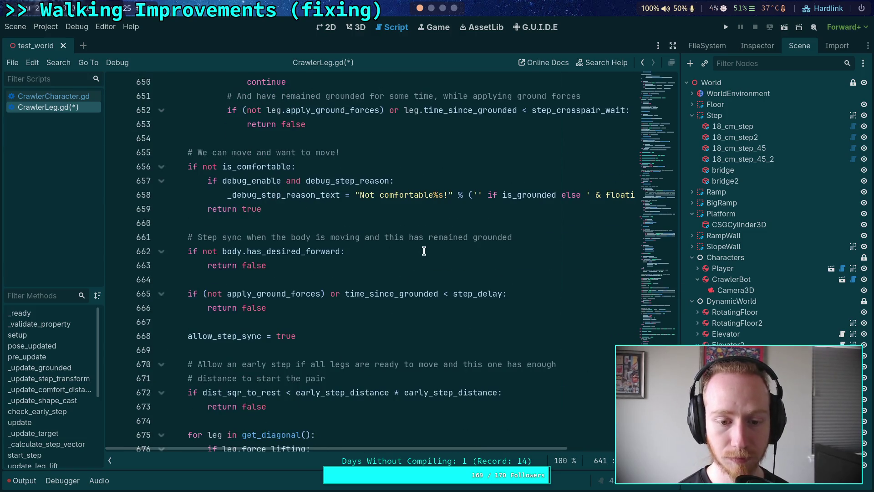
pyautogui.scroll(-2, 424, 250)
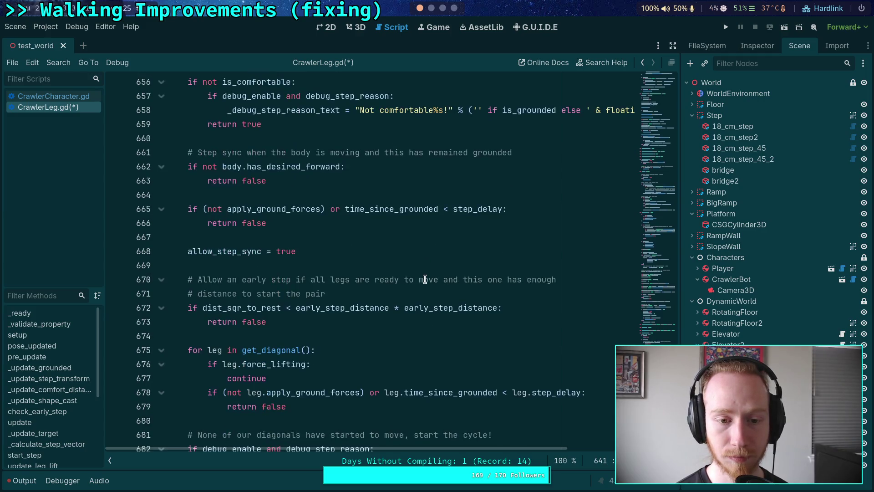
pyautogui.scroll(2, 312, 252)
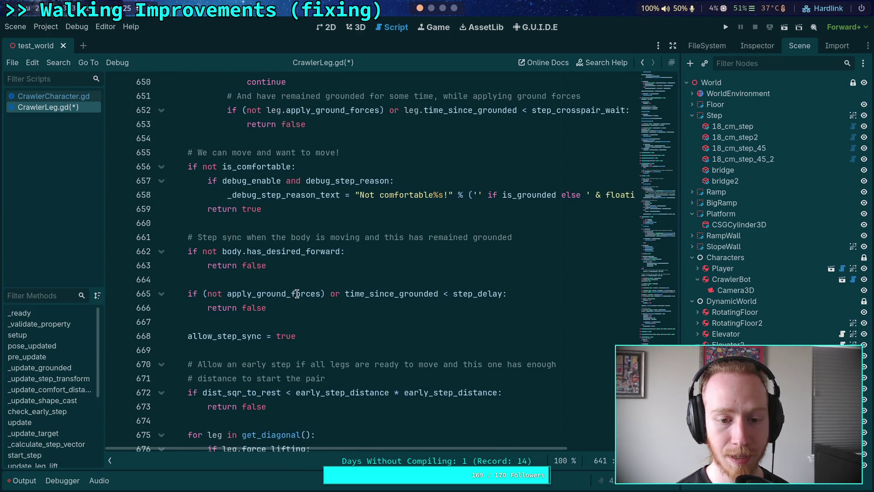
pyautogui.moveTo(293, 294)
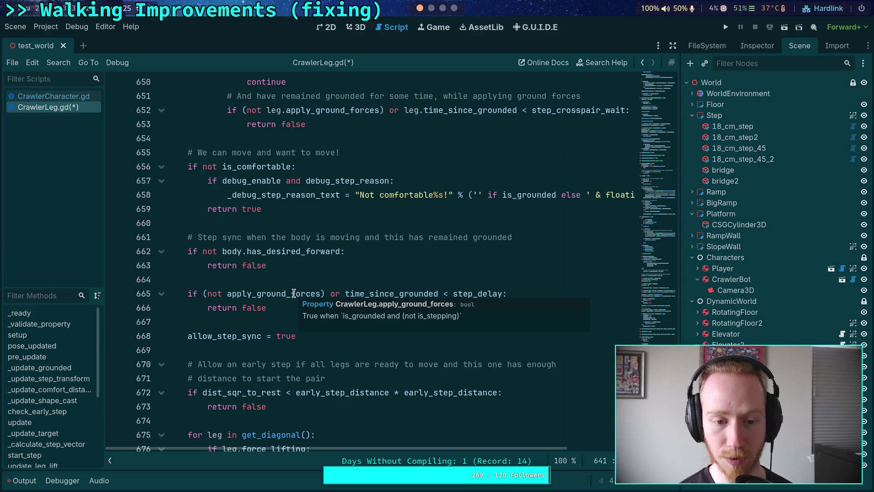
pyautogui.scroll(7, 318, 273)
pyautogui.scroll(-2, 383, 232)
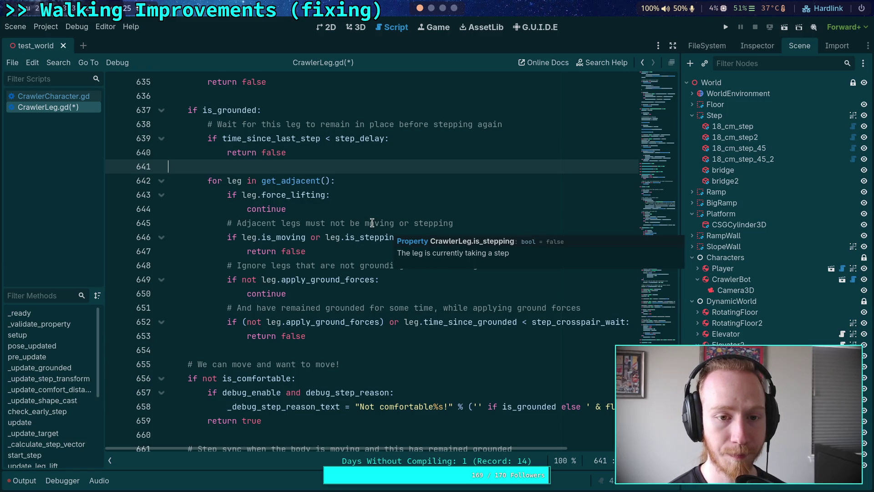
pyautogui.scroll(-1, 372, 222)
pyautogui.scroll(-5, 373, 222)
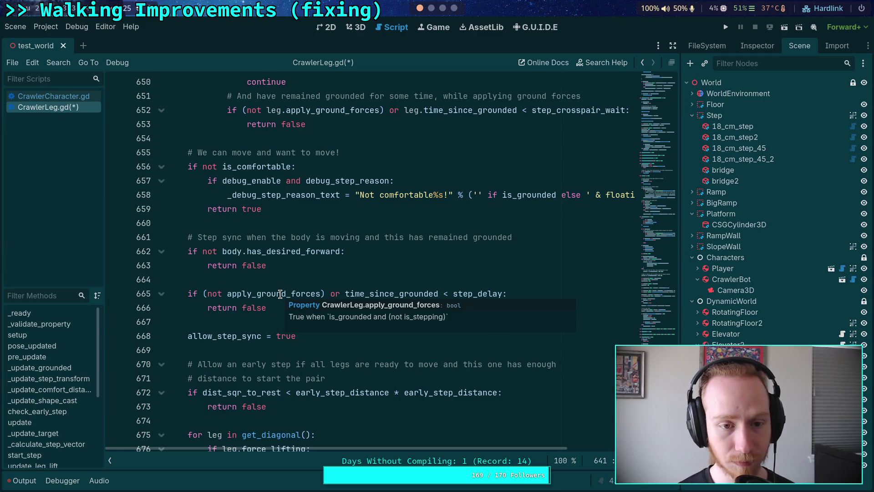
pyautogui.scroll(6, 280, 294)
pyautogui.scroll(-4, 282, 294)
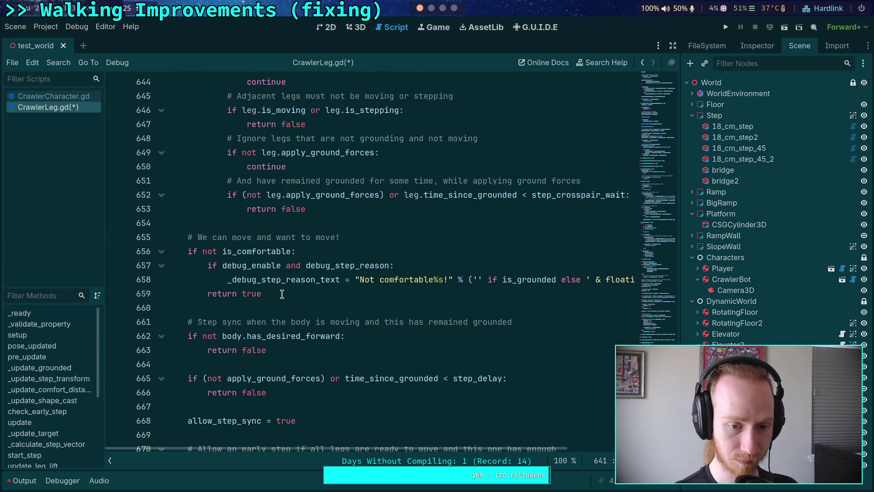
pyautogui.scroll(5, 287, 335)
pyautogui.scroll(-5, 287, 324)
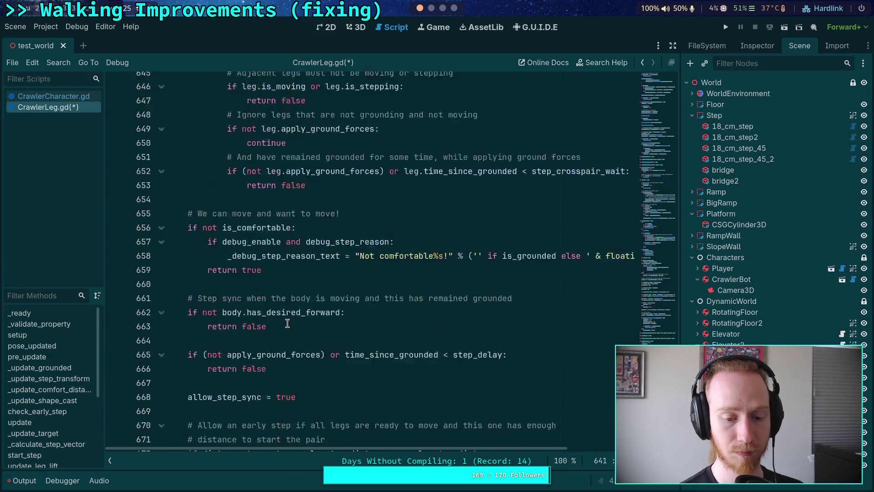
pyautogui.scroll(-1, 287, 323)
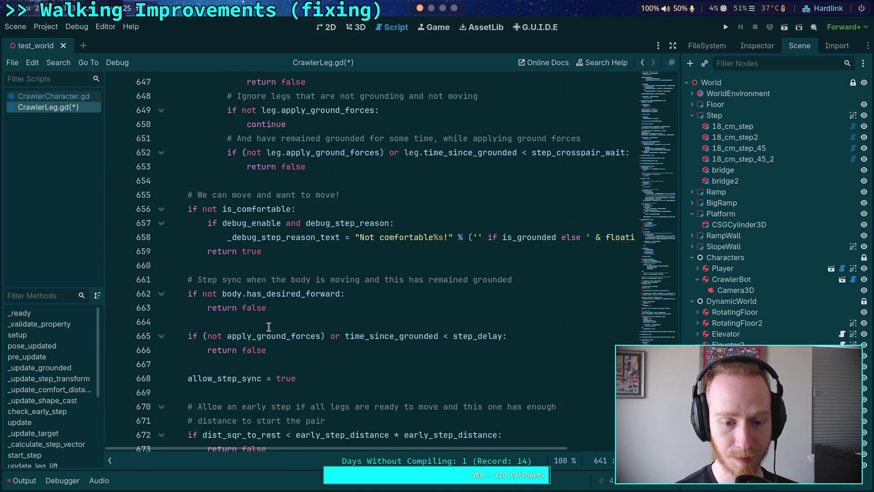
pyautogui.moveTo(279, 335)
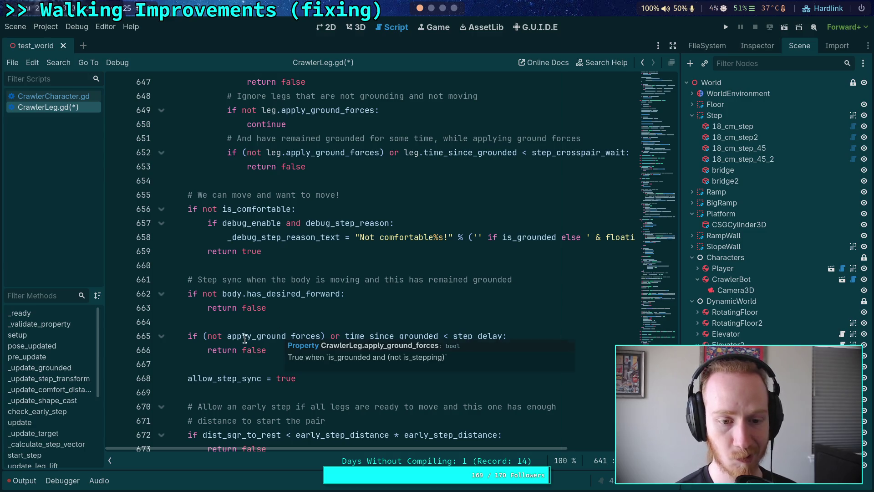
# Replace '(not apply_ground_forces)' on line 665 with '(not is_grounded)' and save CrawlerLeg.gd.
pyautogui.moveTo(203, 336); pyautogui.dragTo(326, 335)
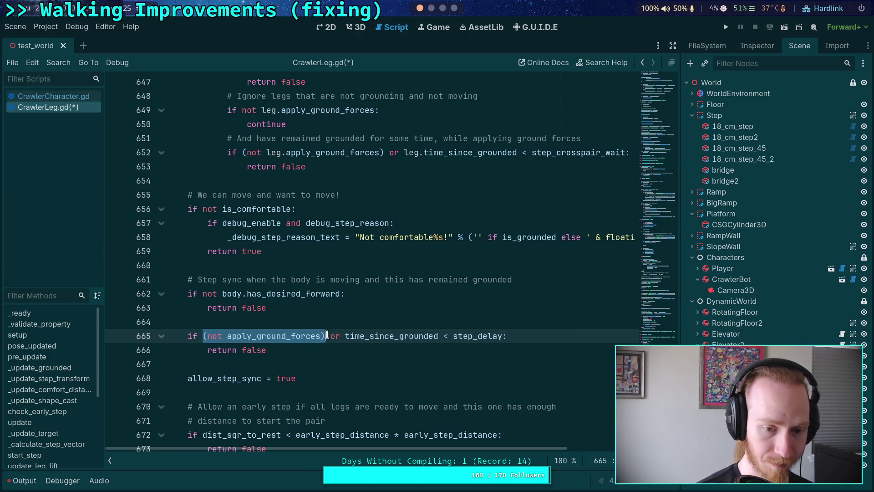
pyautogui.press('BackSpace')
pyautogui.write('(not is_gr')
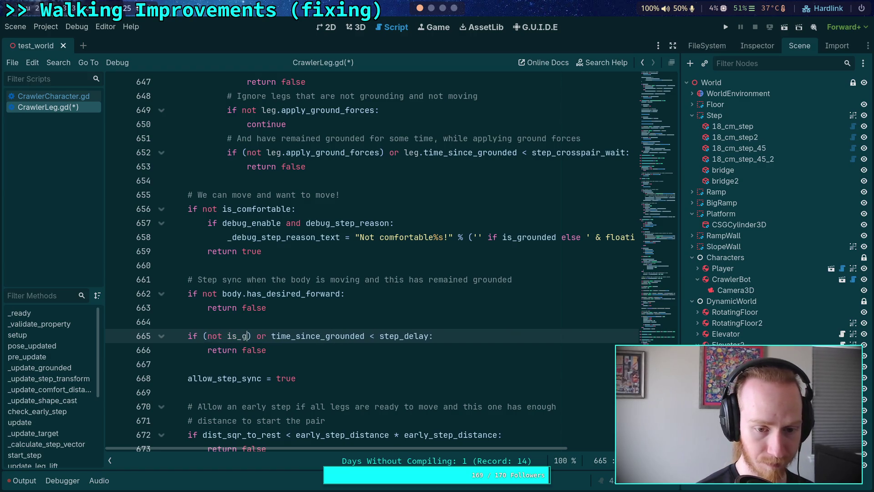
pyautogui.press('Return')
pyautogui.hotkey('ctrl', 's')
pyautogui.scroll(-3, 373, 262)
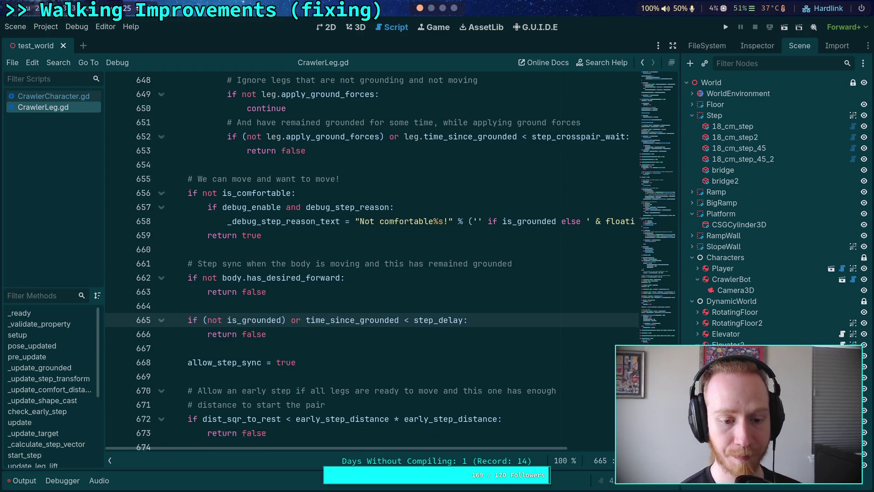
pyautogui.scroll(-2, 372, 261)
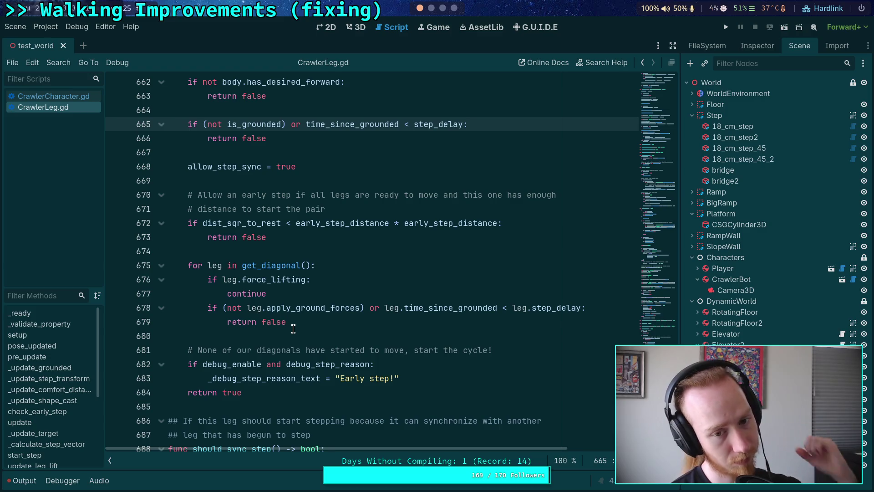
pyautogui.click(310, 337)
pyautogui.scroll(2, 310, 337)
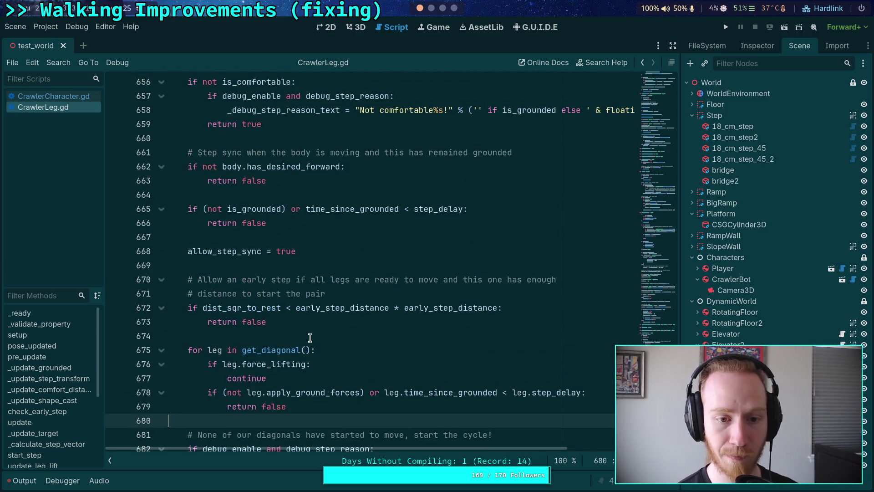
pyautogui.click(317, 337)
pyautogui.scroll(2, 318, 337)
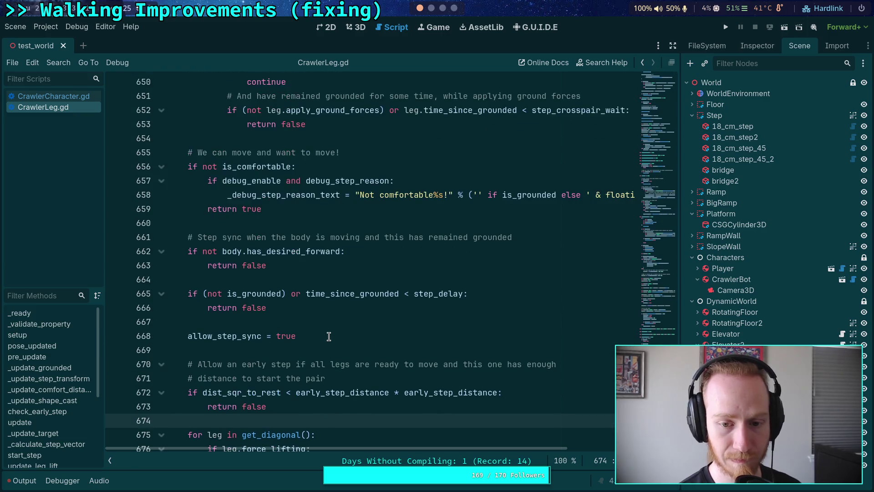
pyautogui.click(367, 349)
pyautogui.scroll(1, 367, 349)
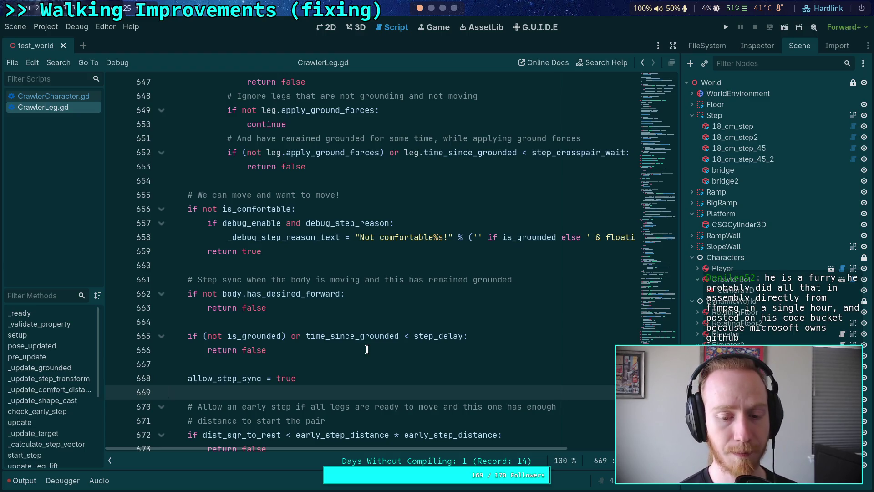
pyautogui.scroll(2, 367, 350)
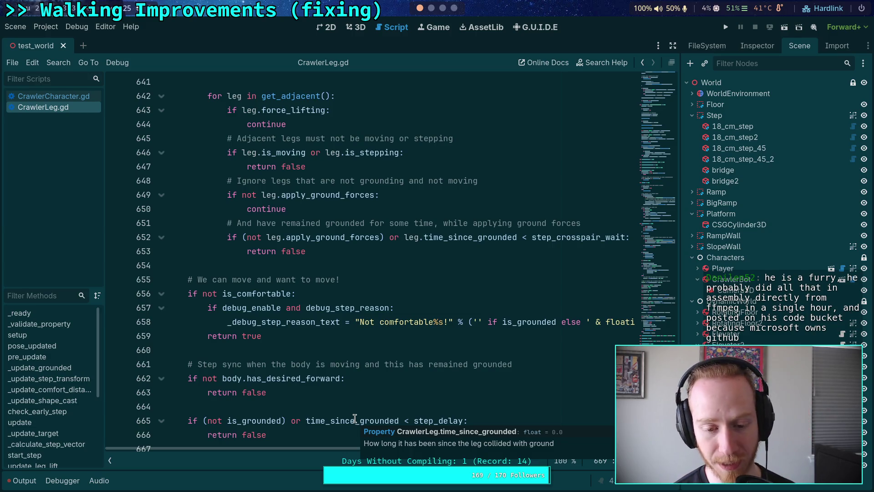
pyautogui.moveTo(299, 437); pyautogui.dragTo(188, 419)
# Review the step-delay conditions around lines 637-640, briefly selecting and deselecting them.
pyautogui.scroll(3, 234, 193)
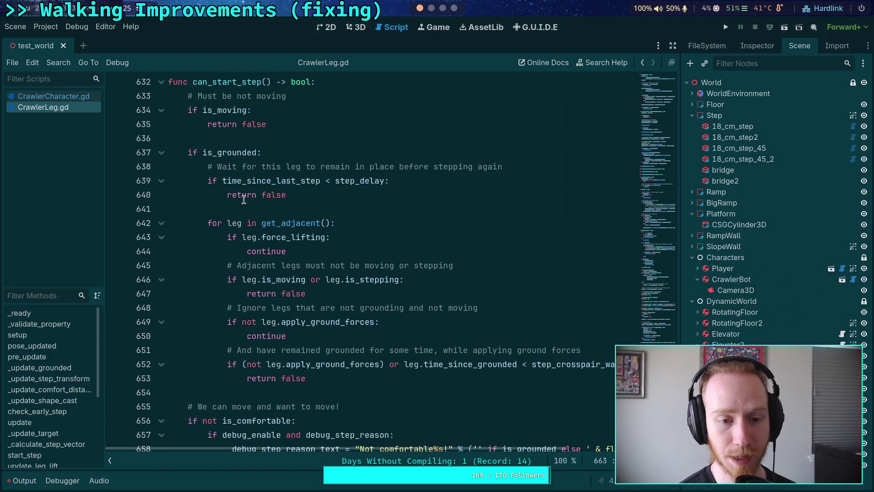
pyautogui.moveTo(301, 193); pyautogui.dragTo(169, 153)
pyautogui.click(306, 195)
pyautogui.scroll(-4, 237, 181)
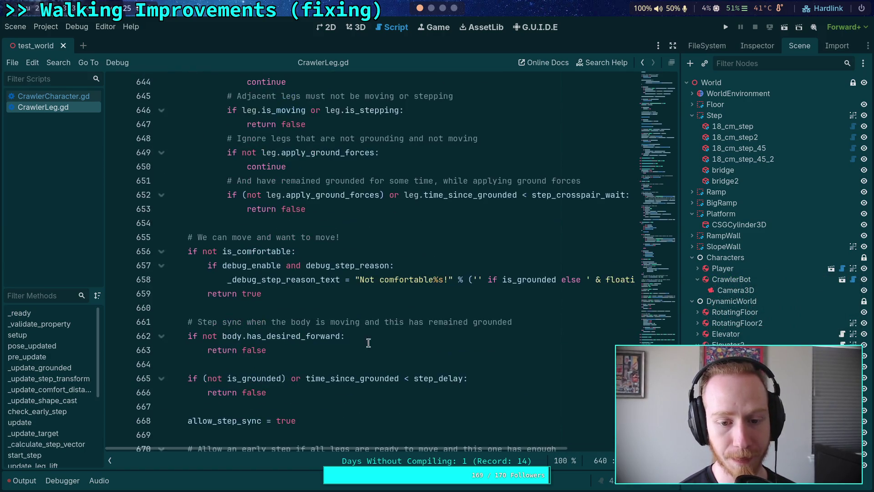
pyautogui.moveTo(306, 377); pyautogui.dragTo(463, 378)
pyautogui.scroll(1, 303, 286)
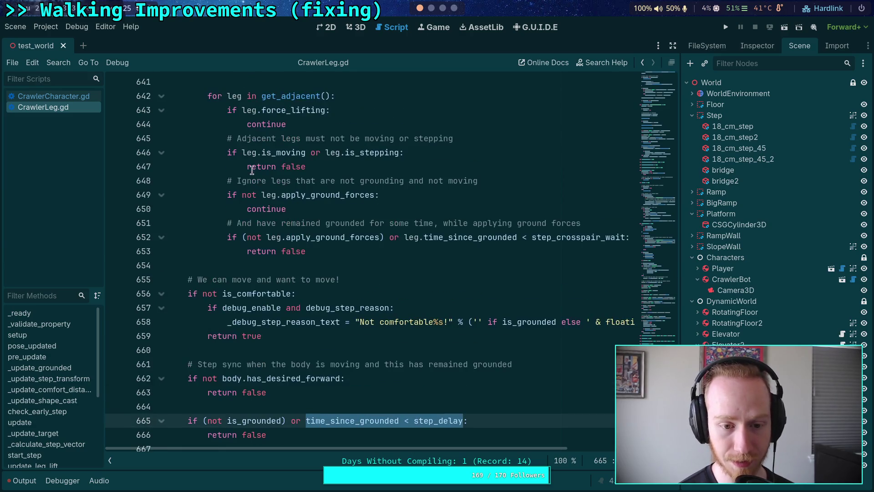
pyautogui.scroll(-3, 296, 337)
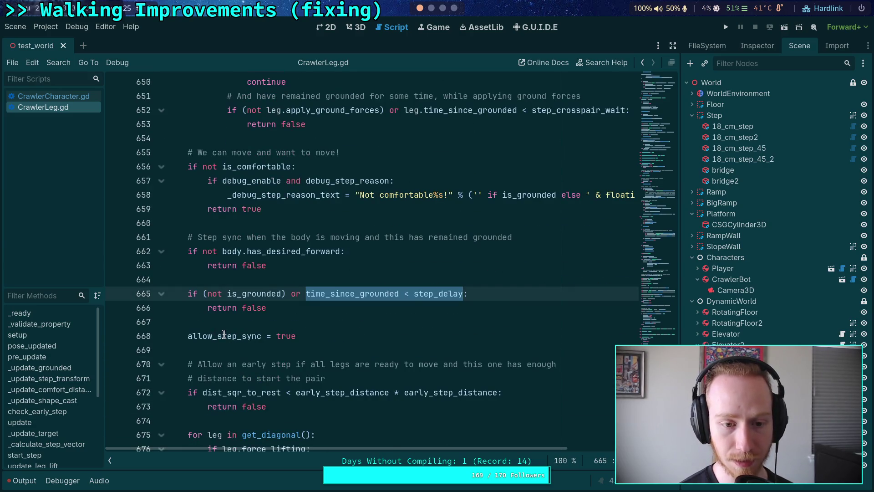
pyautogui.scroll(4, 218, 328)
pyautogui.scroll(3, 202, 294)
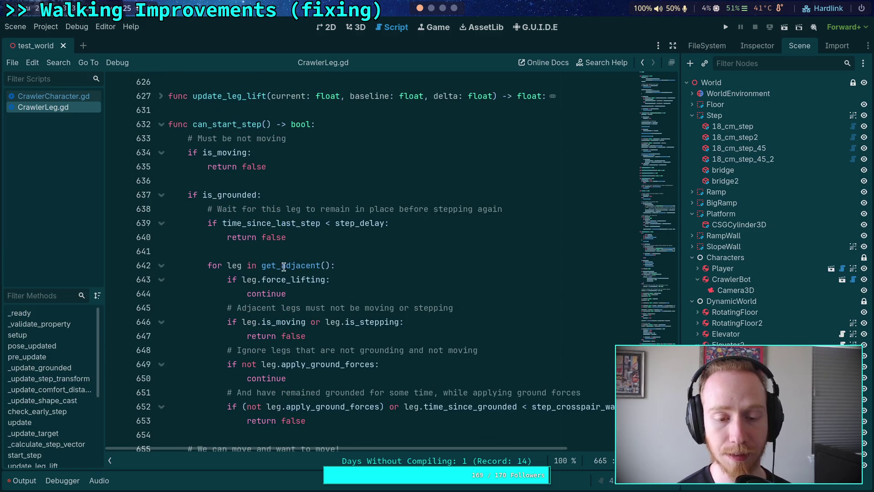
pyautogui.scroll(-4, 263, 253)
pyautogui.scroll(-2, 262, 254)
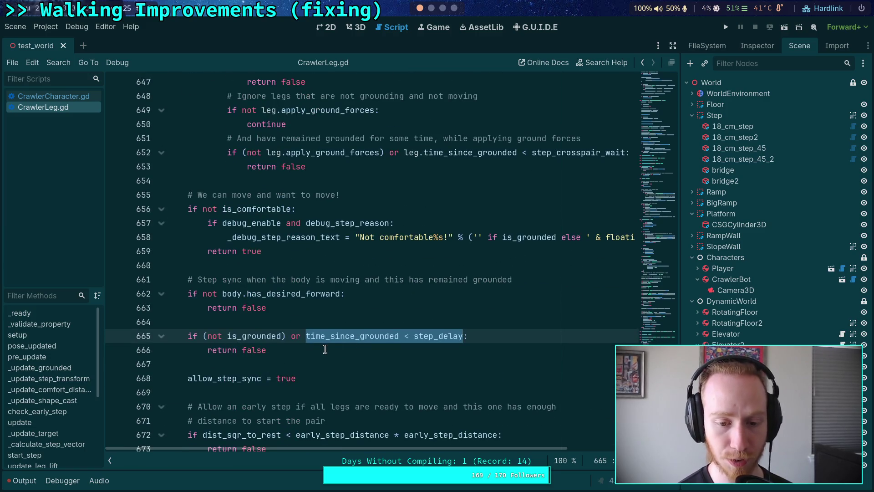
pyautogui.moveTo(296, 288)
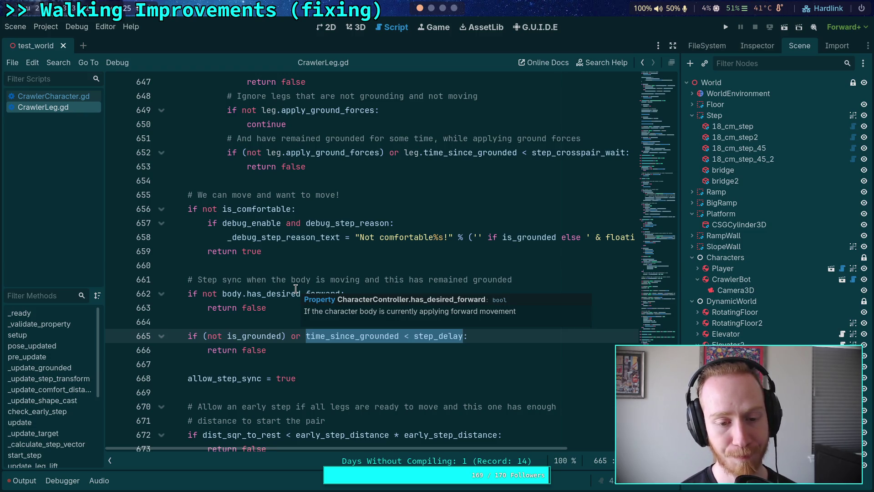
# Inspect lines 664-680, highlighting dist_sqr_to_rest and the diagonal leg condition on line 678.
pyautogui.click(280, 321)
pyautogui.scroll(-5, 380, 343)
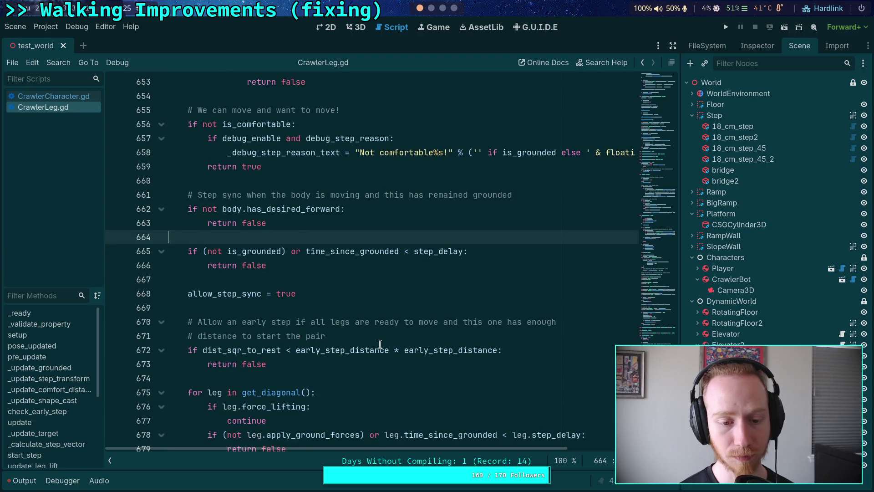
pyautogui.scroll(6, 380, 343)
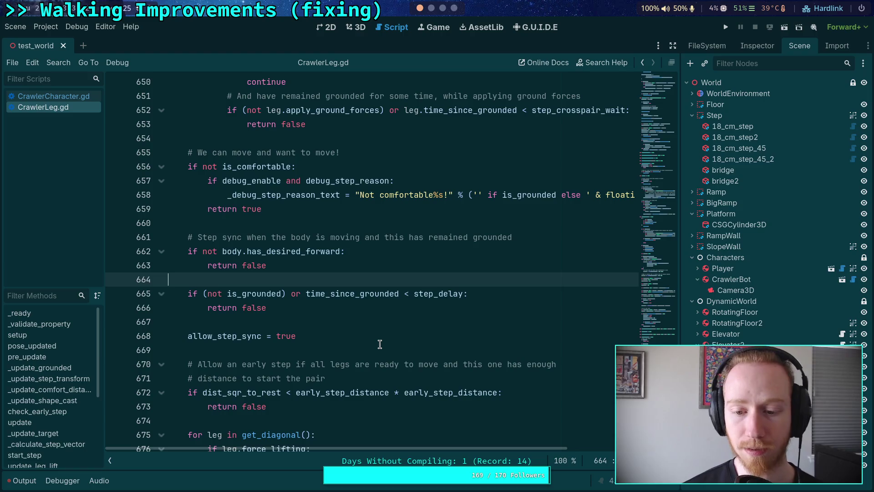
pyautogui.scroll(-1, 380, 344)
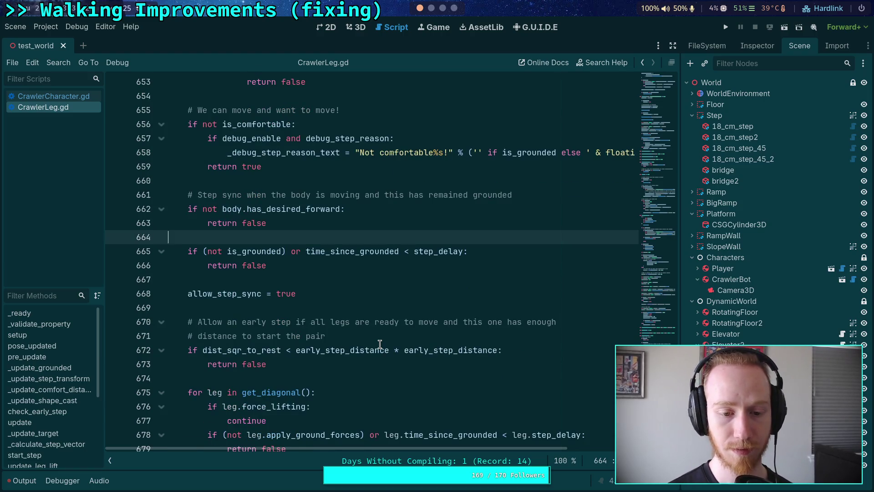
pyautogui.scroll(-1, 380, 344)
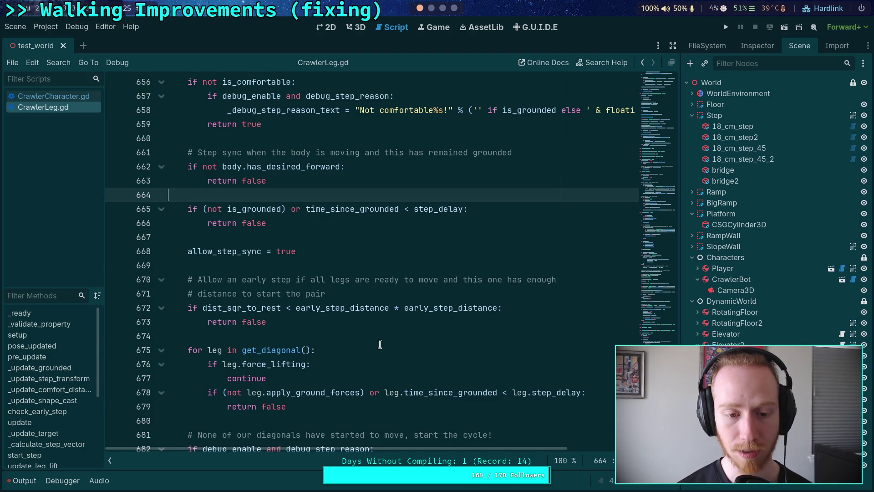
pyautogui.scroll(-1, 352, 318)
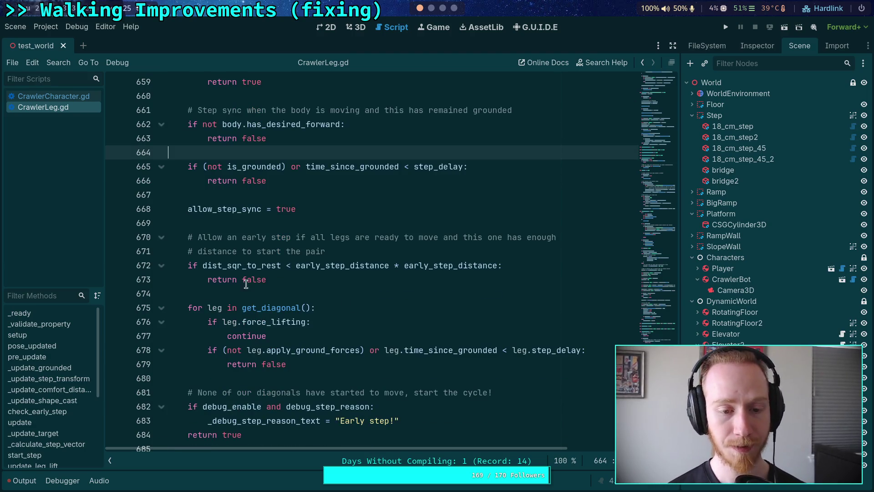
pyautogui.doubleClick(214, 266)
pyautogui.scroll(-1, 249, 301)
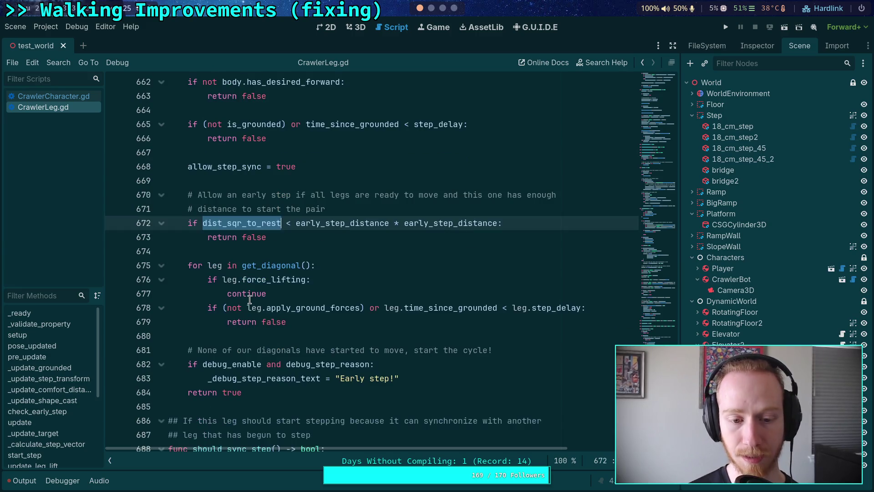
pyautogui.moveTo(223, 308); pyautogui.dragTo(588, 308)
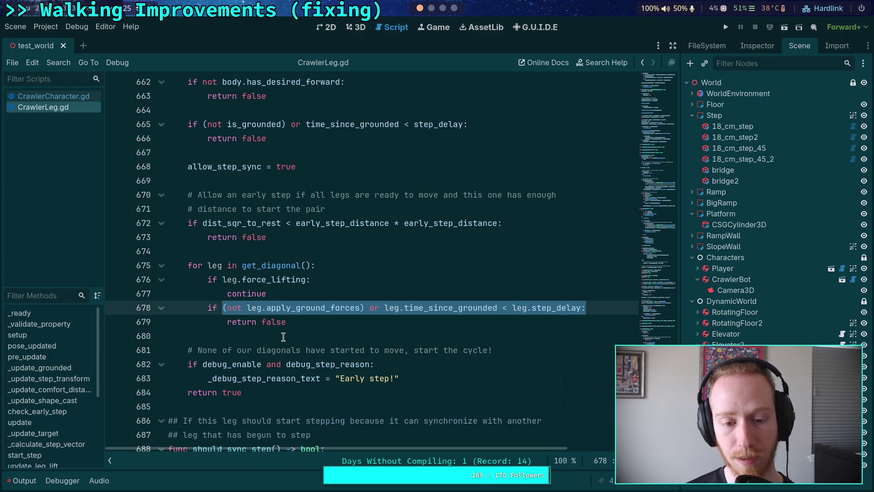
pyautogui.click(284, 335)
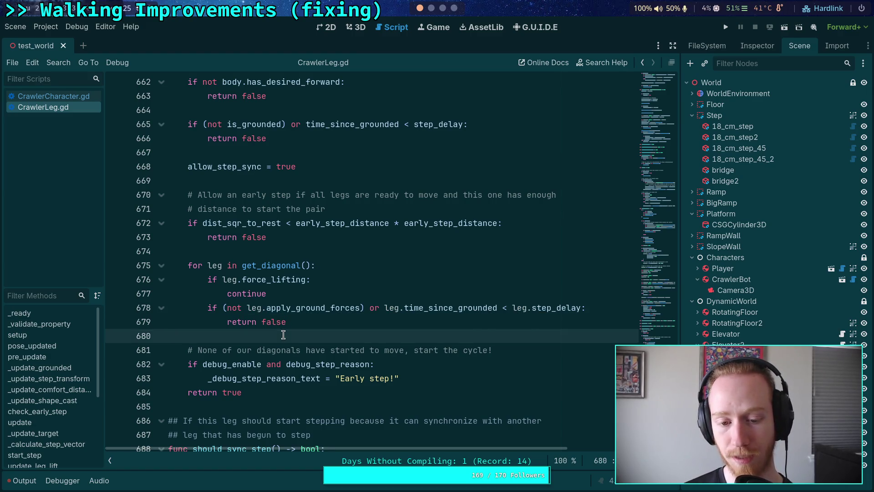
pyautogui.scroll(1, 283, 334)
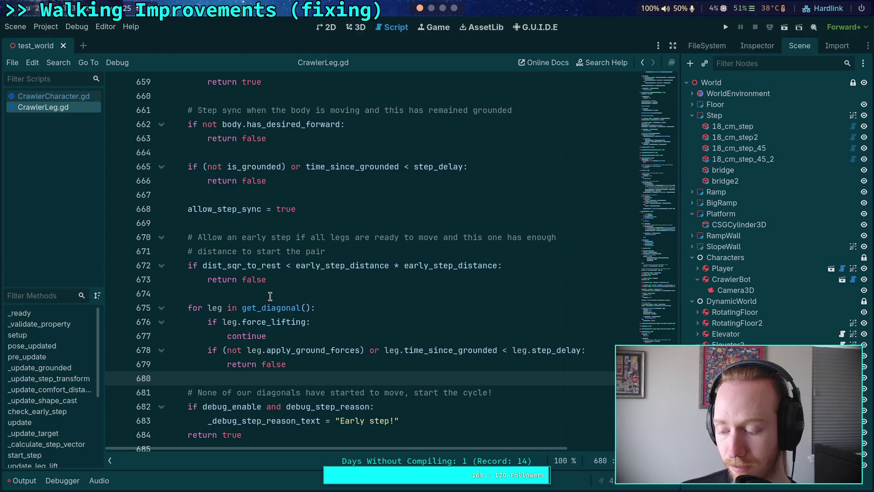
# Switch workspaces from Godot through the terminal over to the Obsidian notes window.
pyautogui.click(431, 8)
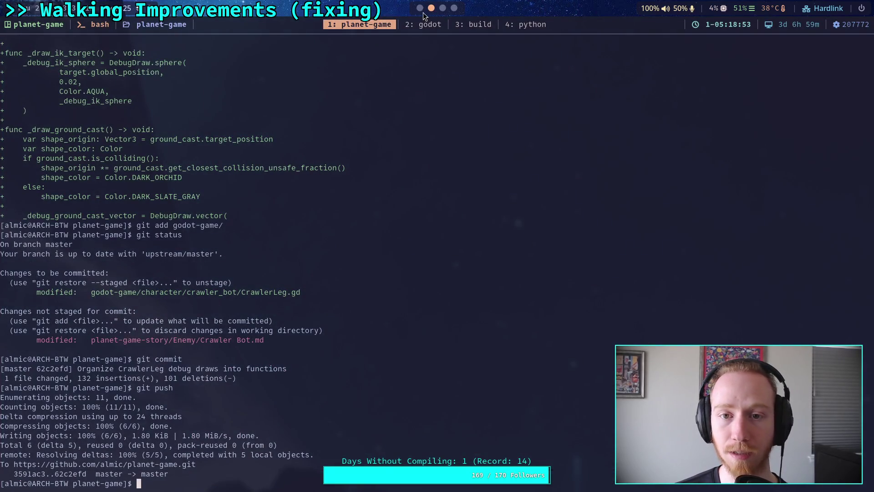
pyautogui.click(420, 8)
pyautogui.click(442, 8)
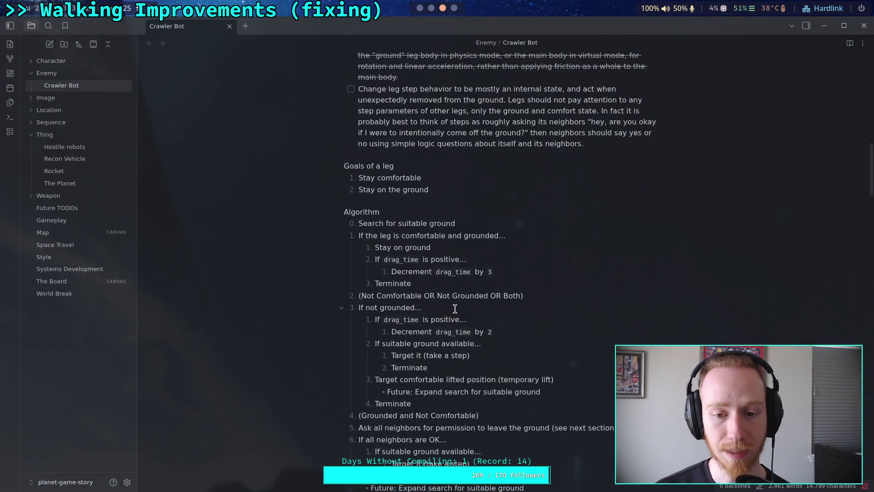
# Scroll the Crawler Bot note to Neighbor Query, which ends with Return OK.
pyautogui.scroll(-10, 454, 306)
pyautogui.scroll(-3, 452, 266)
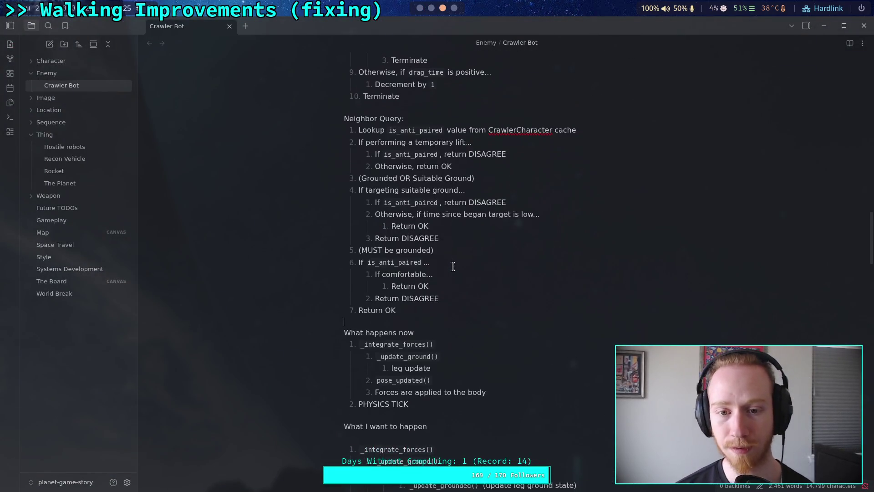
pyautogui.scroll(2, 455, 268)
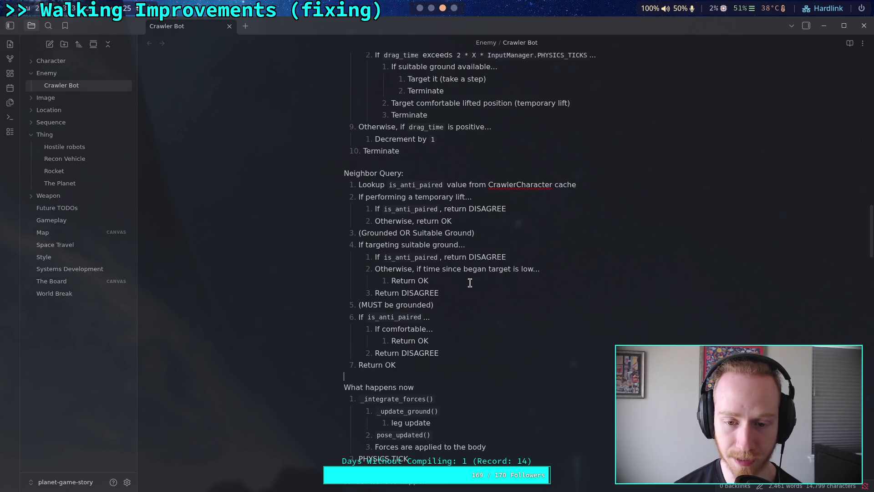
pyautogui.moveTo(440, 295); pyautogui.dragTo(375, 296)
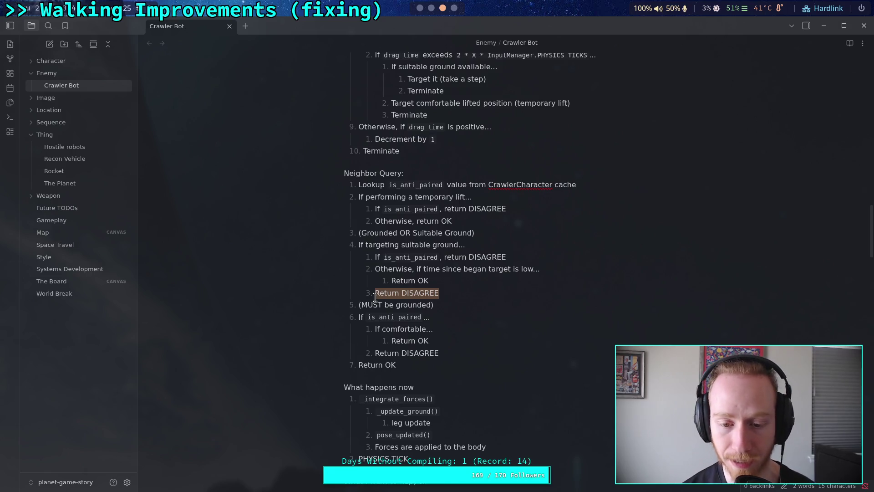
pyautogui.moveTo(396, 365); pyautogui.dragTo(358, 365)
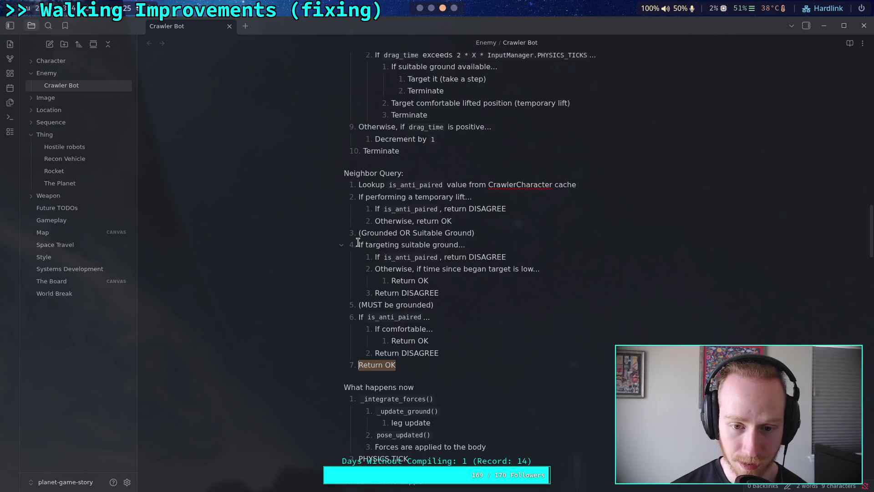
pyautogui.moveTo(359, 243); pyautogui.dragTo(461, 244)
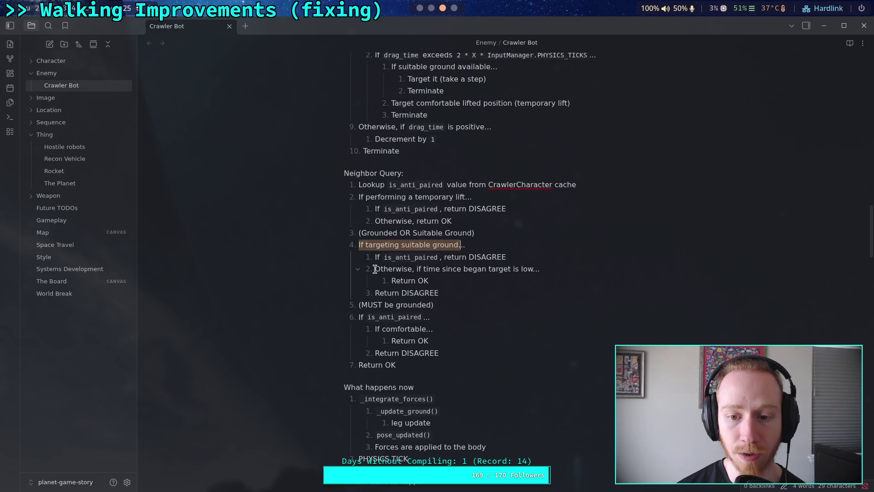
pyautogui.moveTo(395, 281); pyautogui.dragTo(429, 280)
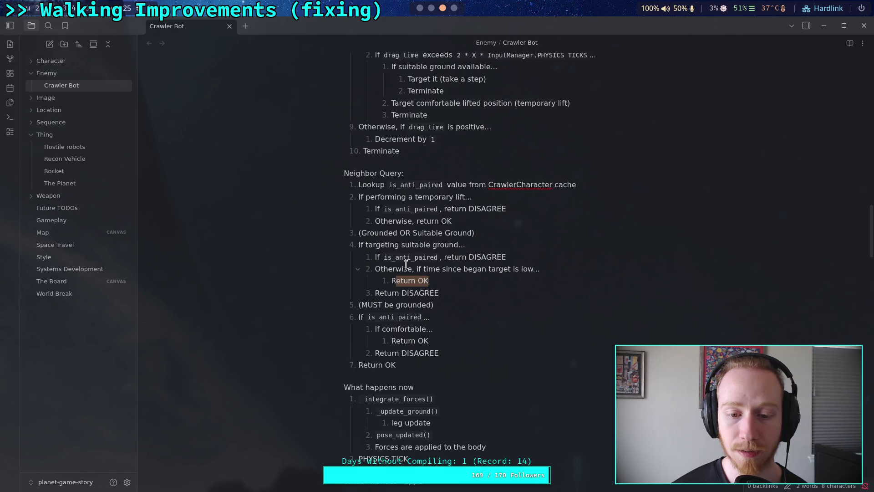
pyautogui.moveTo(431, 340); pyautogui.dragTo(395, 340)
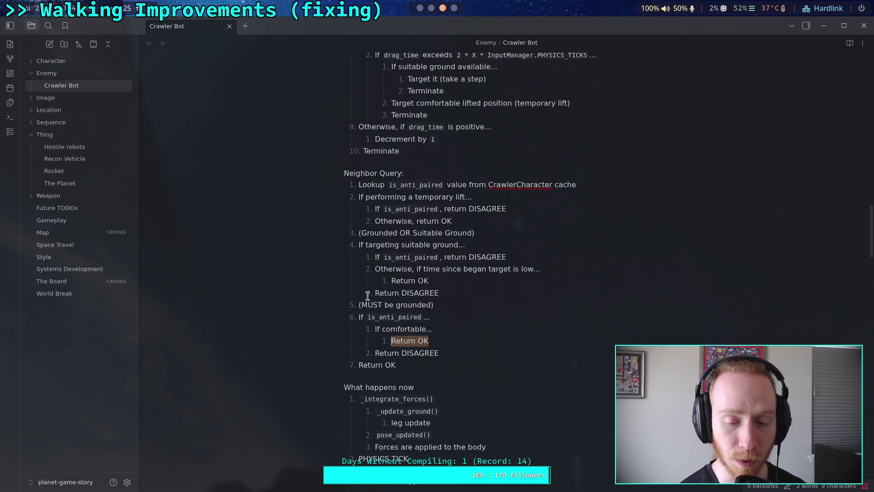
pyautogui.moveTo(375, 293); pyautogui.dragTo(441, 291)
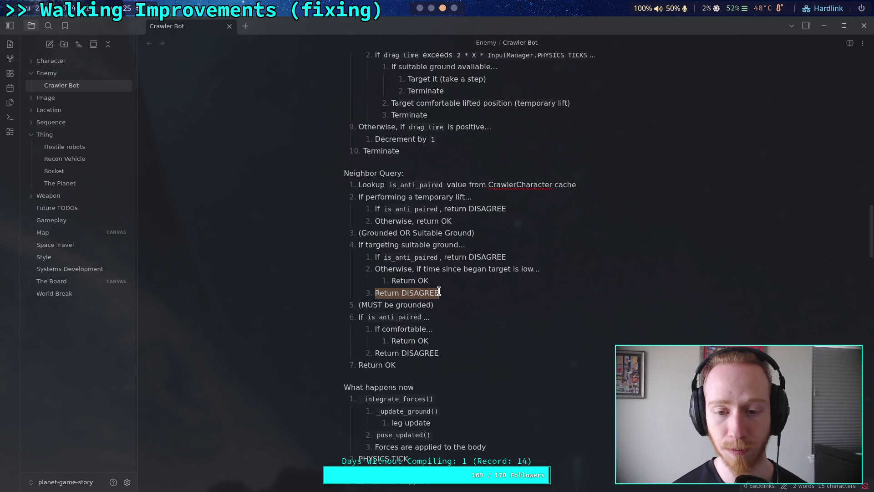
pyautogui.moveTo(439, 292); pyautogui.dragTo(374, 291)
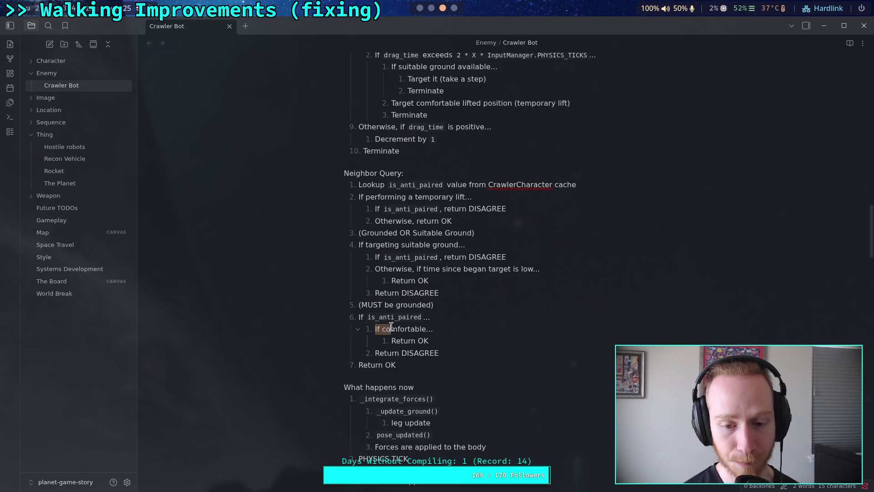
pyautogui.moveTo(374, 329); pyautogui.dragTo(434, 328)
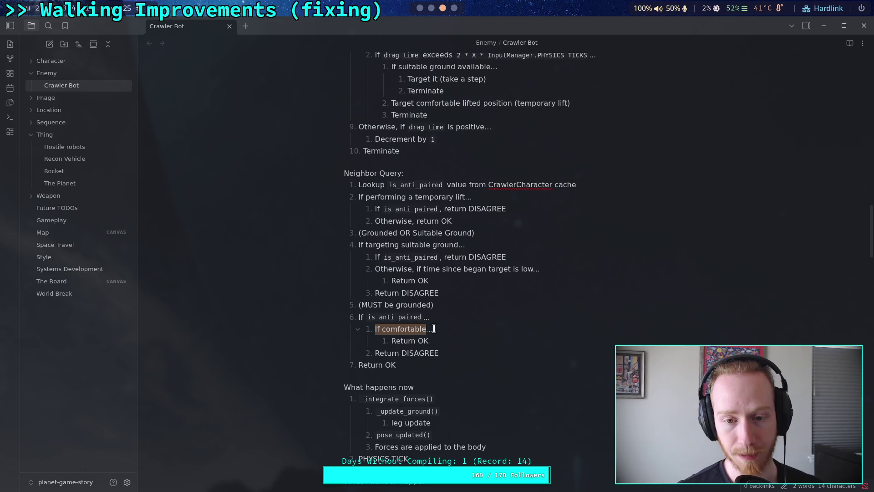
pyautogui.moveTo(376, 208); pyautogui.dragTo(510, 210)
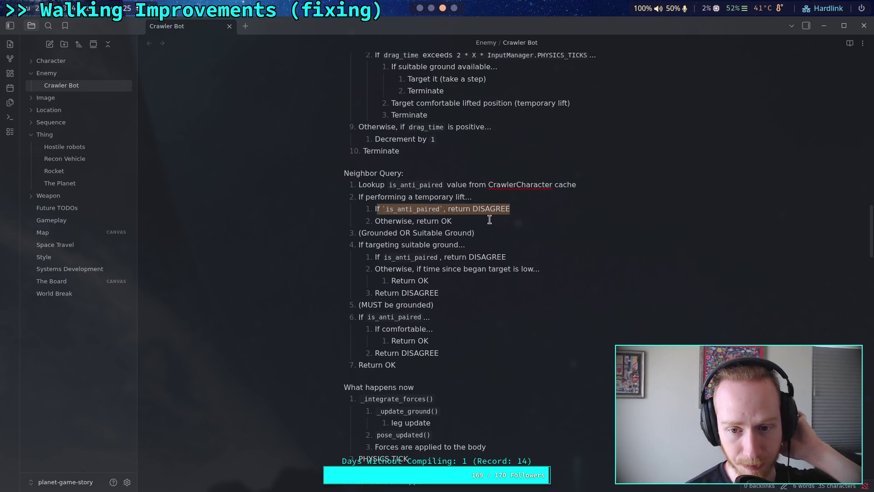
pyautogui.moveTo(373, 257); pyautogui.dragTo(510, 257)
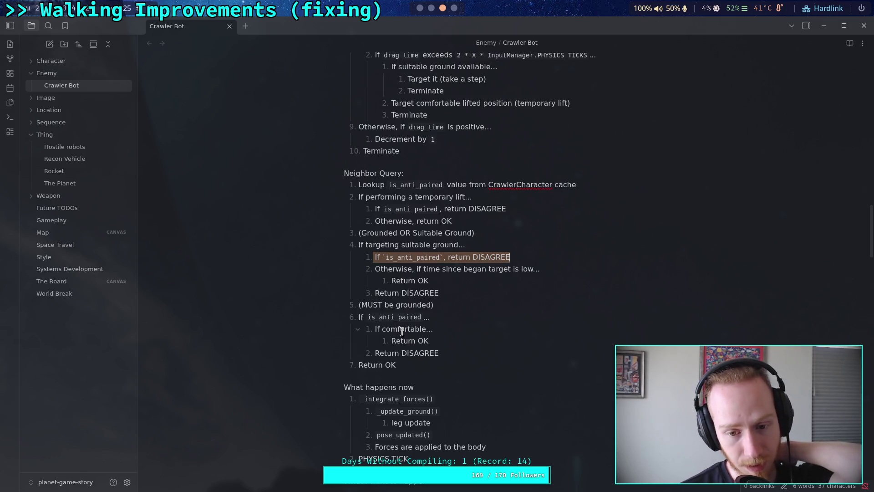
pyautogui.moveTo(391, 341); pyautogui.dragTo(428, 338)
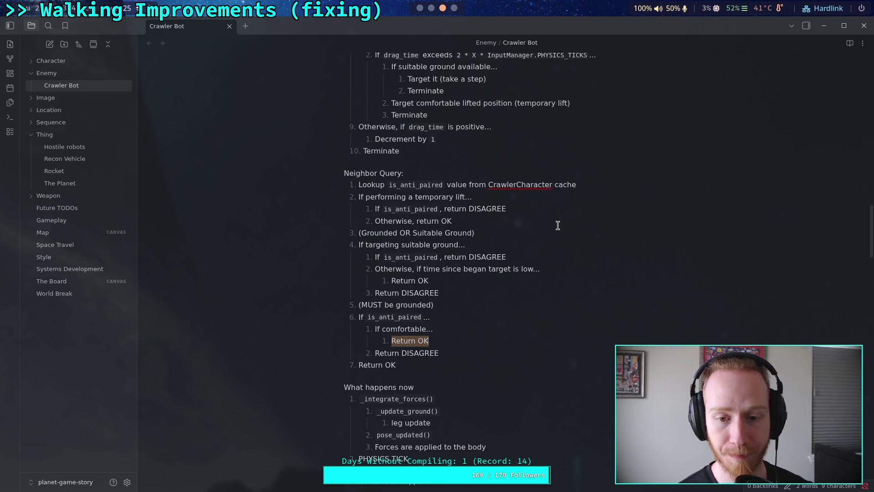
pyautogui.click(599, 189)
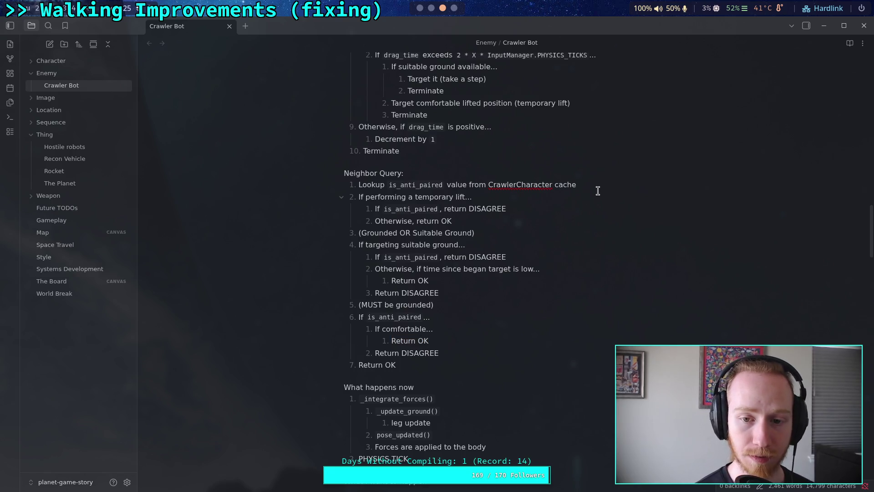
# Start a new 'For' step and reword the lookup line to read `anti_paired legs`.
pyautogui.press('Return')
pyautogui.write('For')
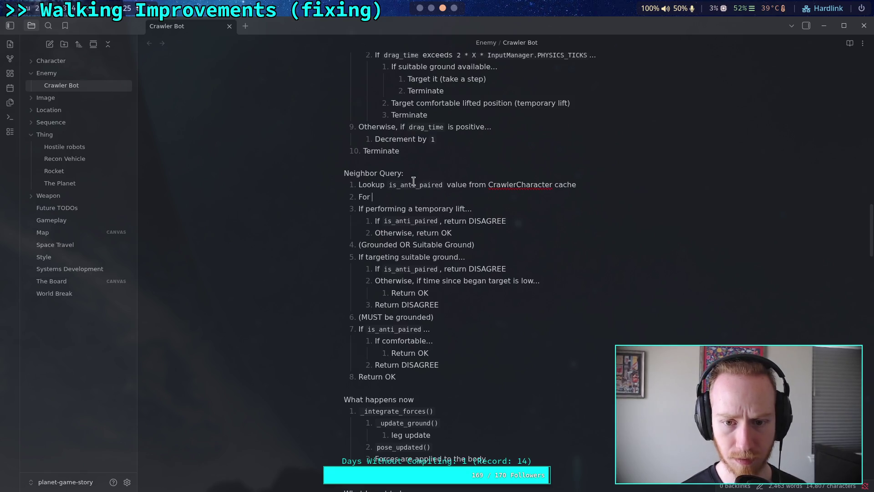
pyautogui.moveTo(399, 183); pyautogui.dragTo(392, 182)
pyautogui.press('BackSpace')
pyautogui.press('BackSpace')
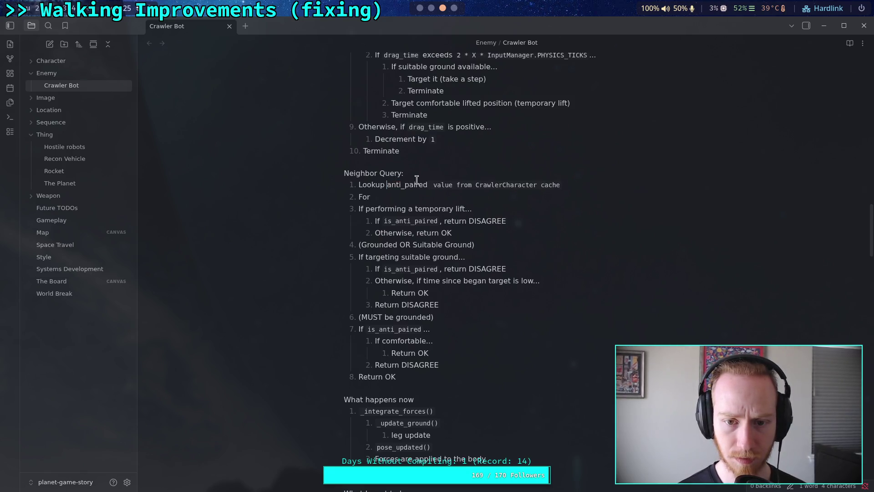
pyautogui.write('`')
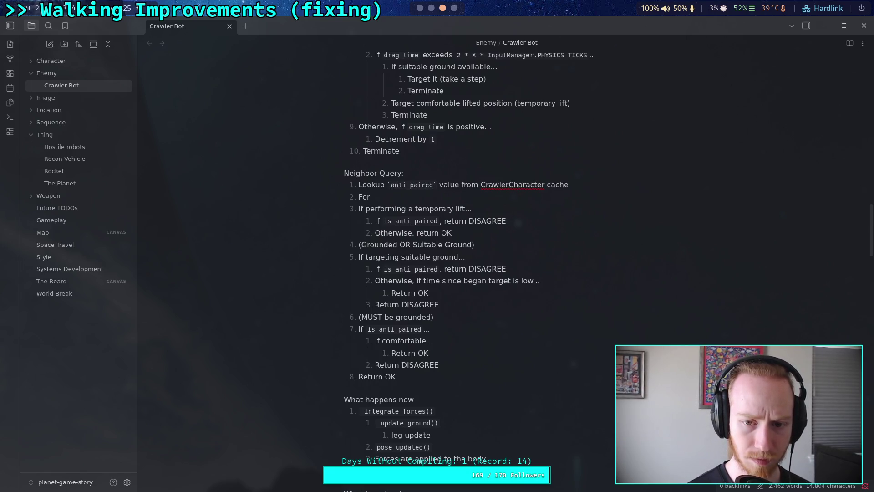
pyautogui.click(435, 185)
pyautogui.press('Delete')
pyautogui.press('Delete')
pyautogui.press('Delete')
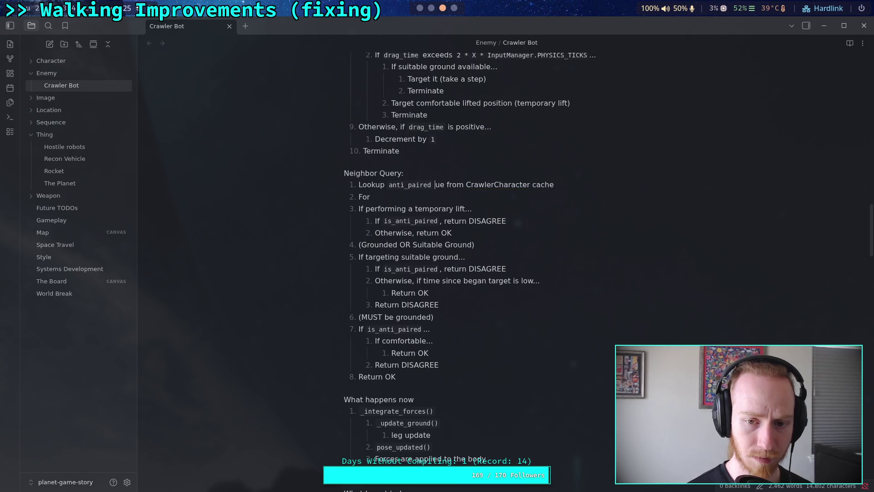
pyautogui.write('legs')
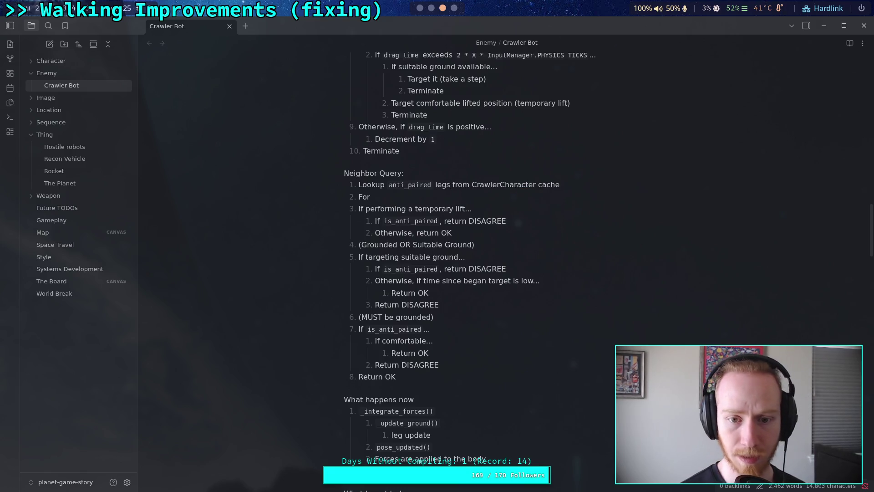
# Complete step 2 as 'For each valid leg, if...' and begin a nested item beneath it.
pyautogui.click(541, 197)
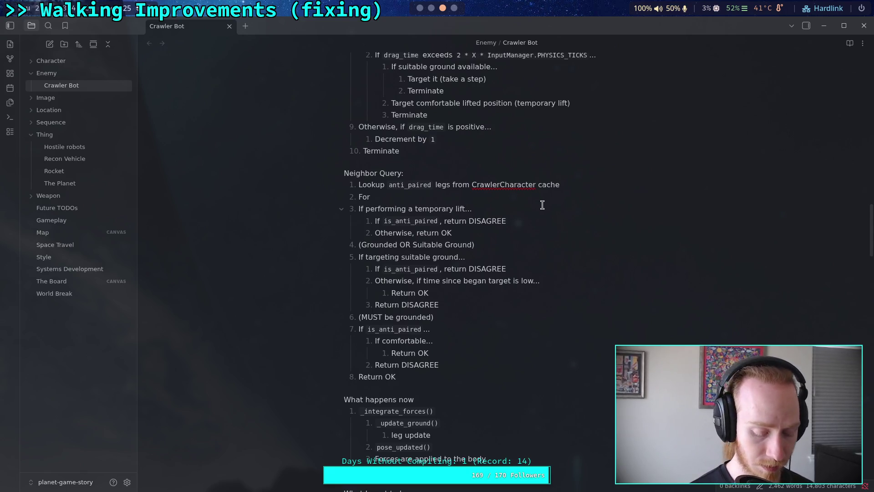
pyautogui.write(' each leg,')
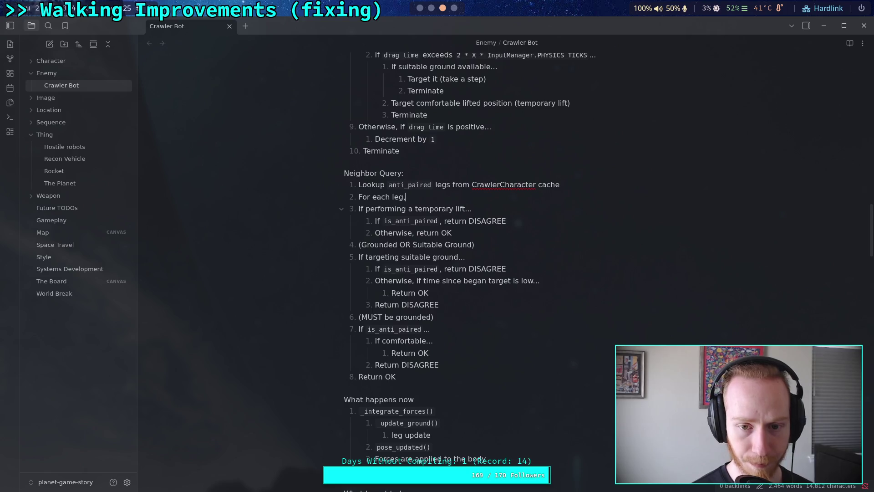
pyautogui.press('BackSpace')
pyautogui.press('BackSpace')
pyautogui.press('BackSpace')
pyautogui.press('BackSpace')
pyautogui.write('va')
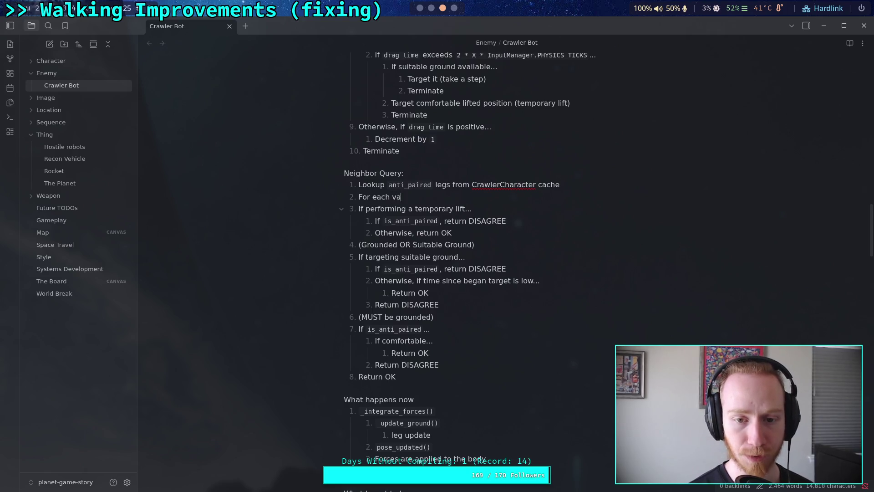
pyautogui.write('lid leg, ')
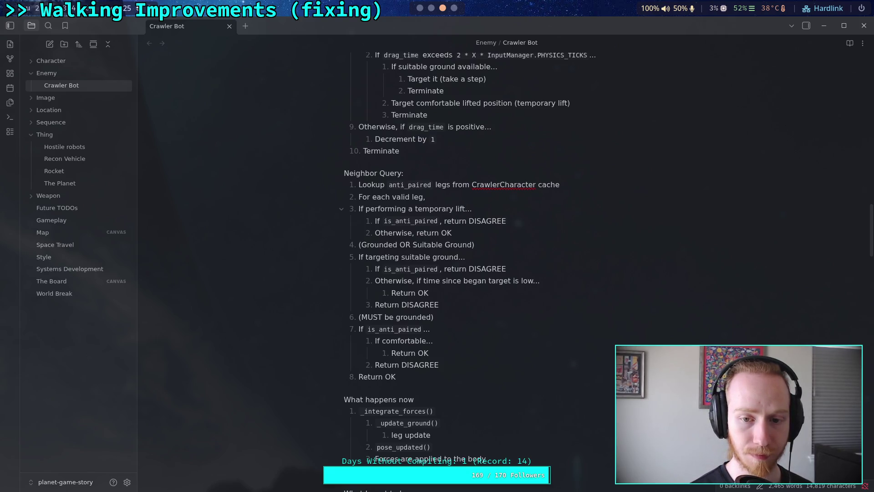
pyautogui.write('if...')
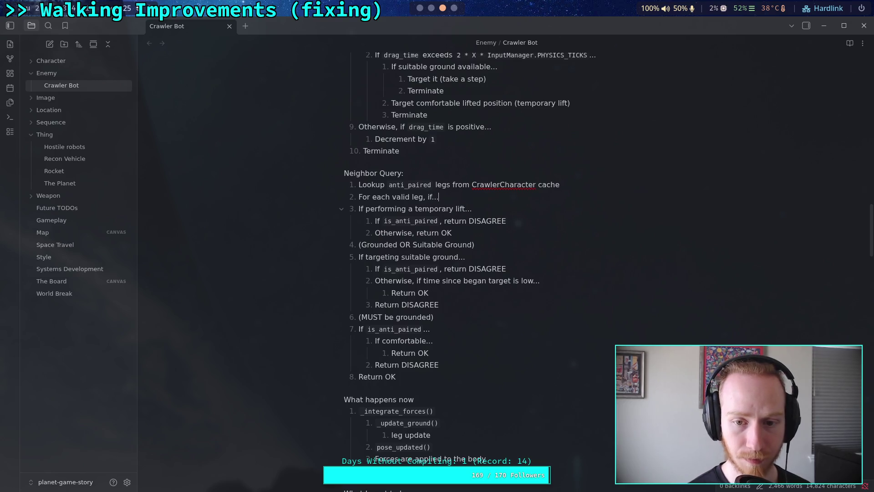
pyautogui.press('Return')
pyautogui.press('Tab')
# Add condition 'It is performing a temporary lift...' with a nested 'Return DISAGREE'.
pyautogui.write('It is ')
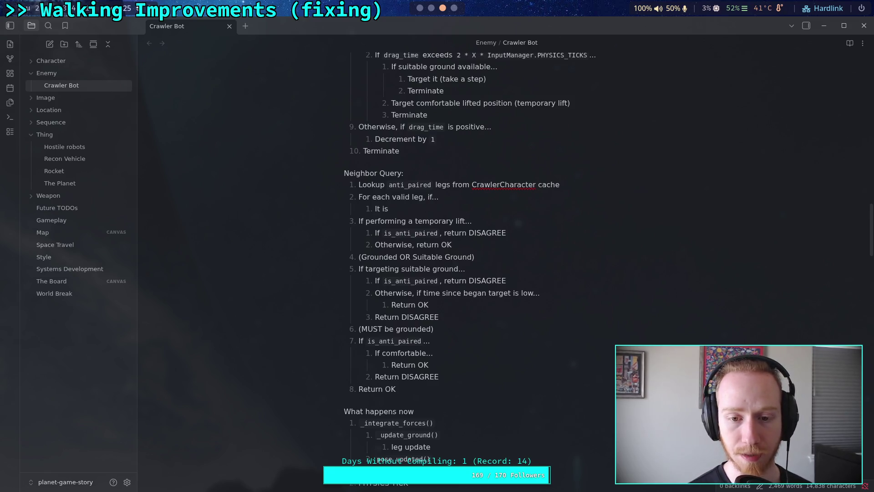
pyautogui.write('not ')
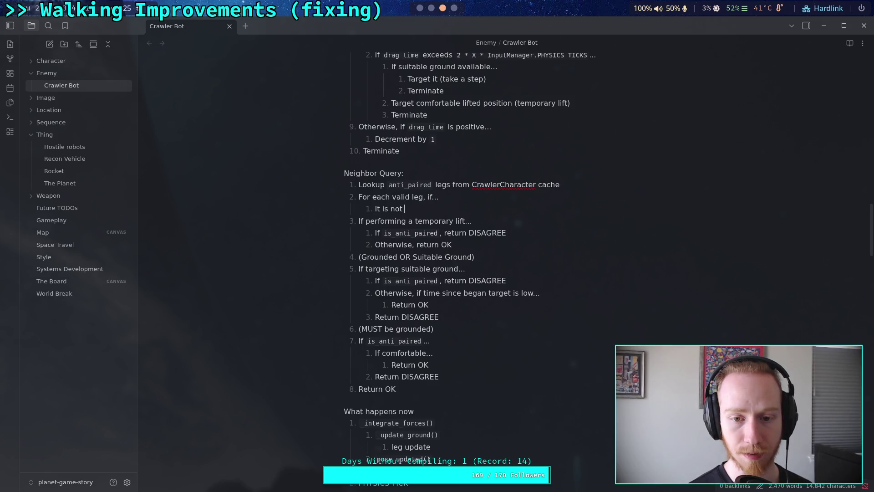
pyautogui.write('ground')
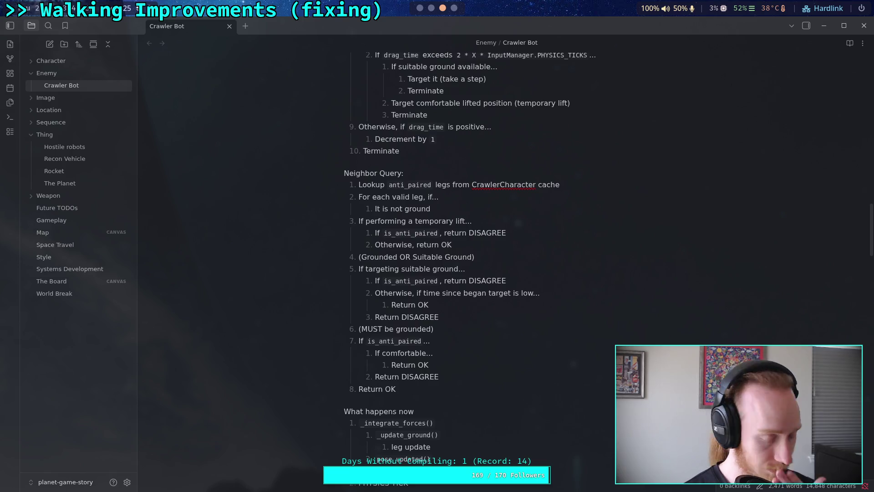
pyautogui.press('BackSpace')
pyautogui.press('BackSpace')
pyautogui.press('BackSpace')
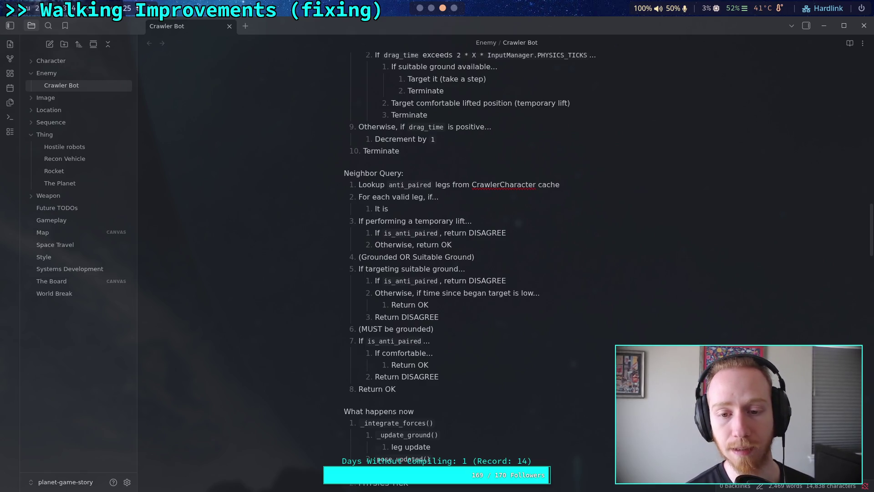
pyautogui.write('per')
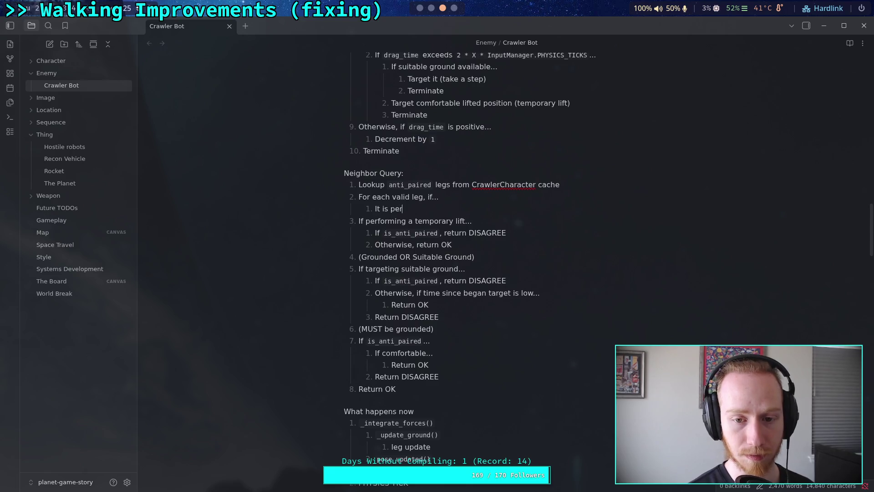
pyautogui.write('forming a tem')
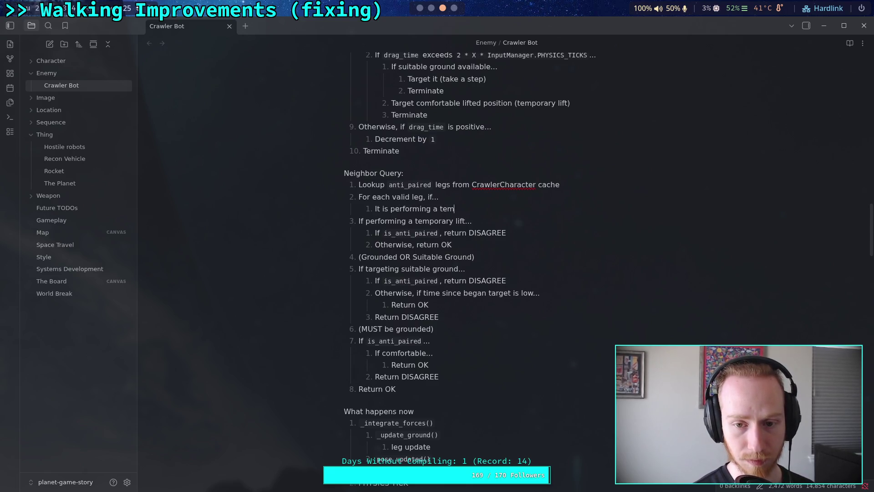
pyautogui.write('porary lift...')
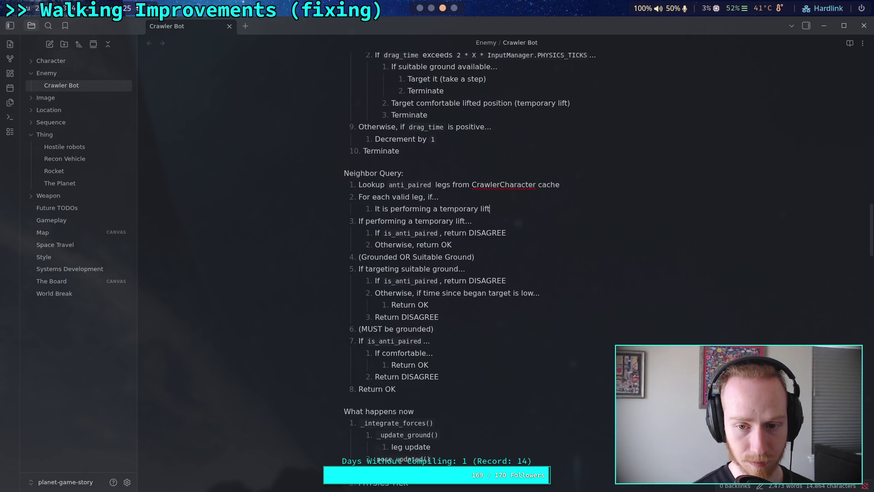
pyautogui.press('Return')
pyautogui.press('Tab')
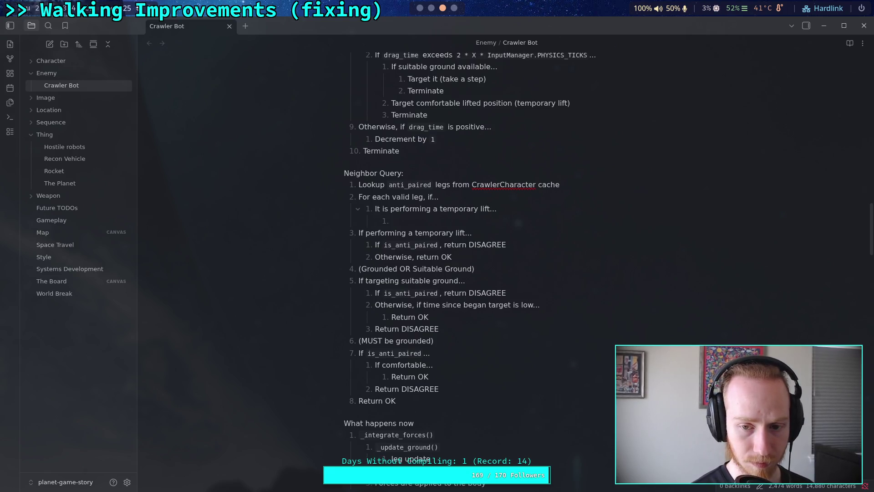
pyautogui.write('DISAGREE')
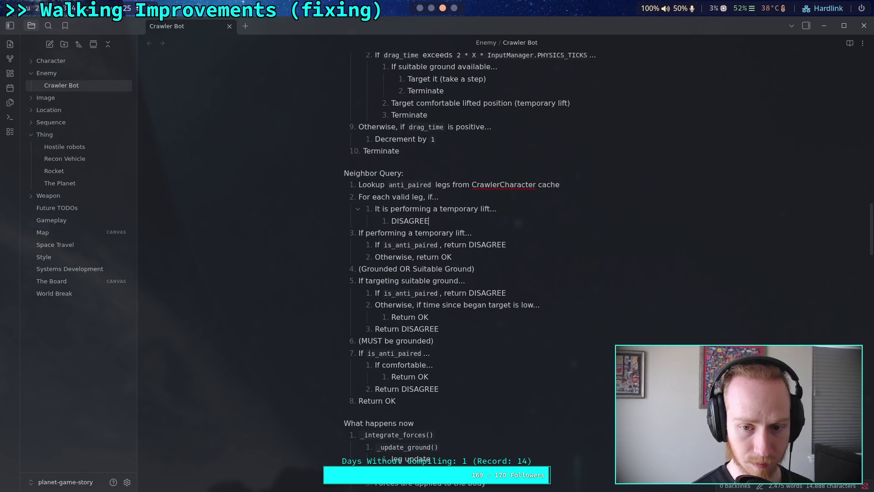
pyautogui.press('Return')
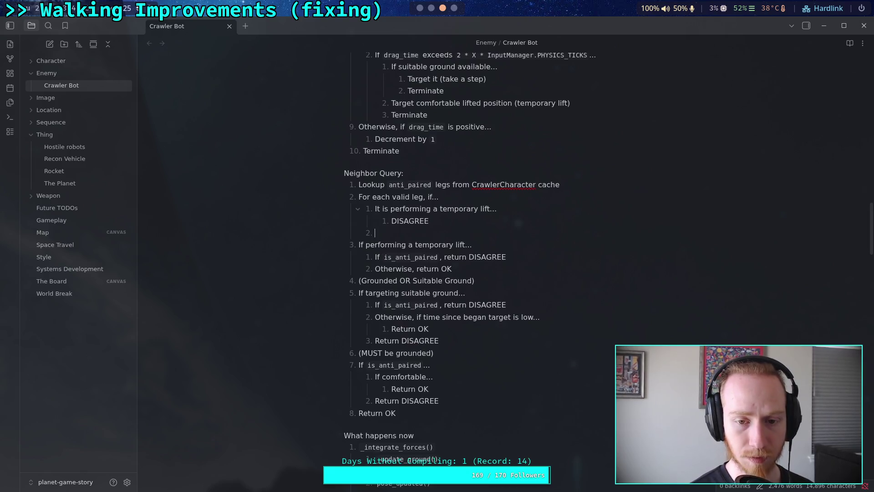
pyautogui.click(391, 221)
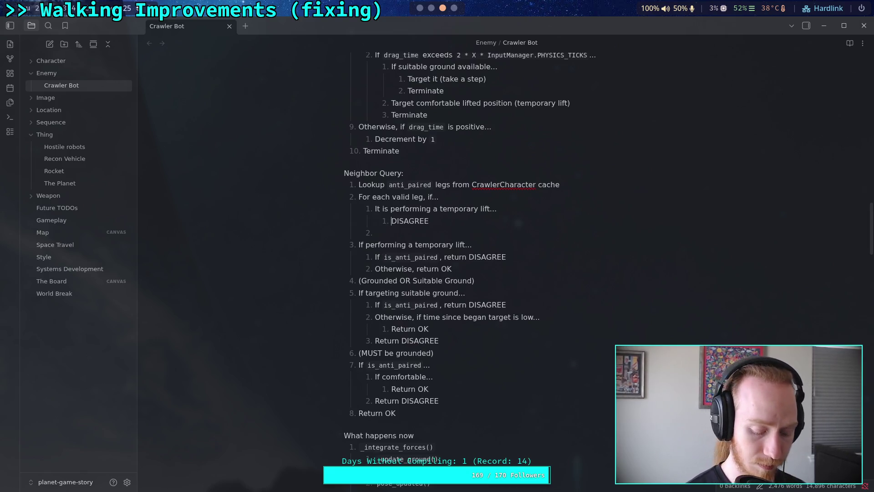
pyautogui.write('Return')
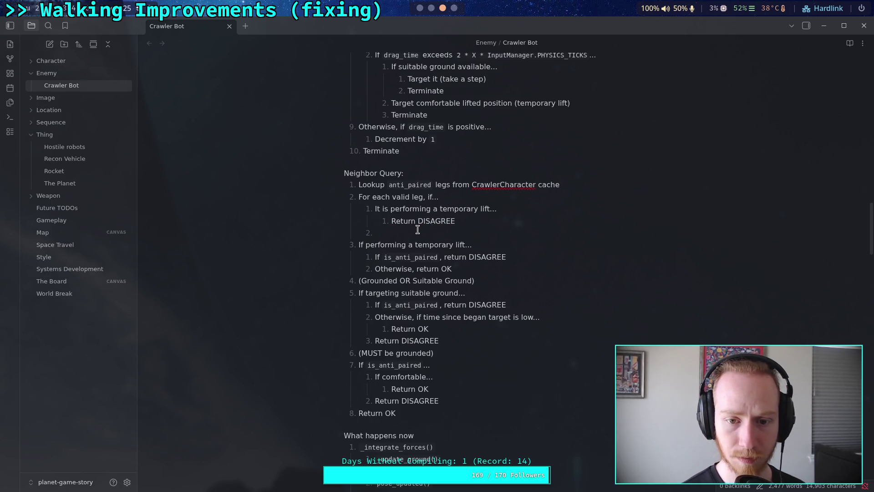
pyautogui.press('Down')
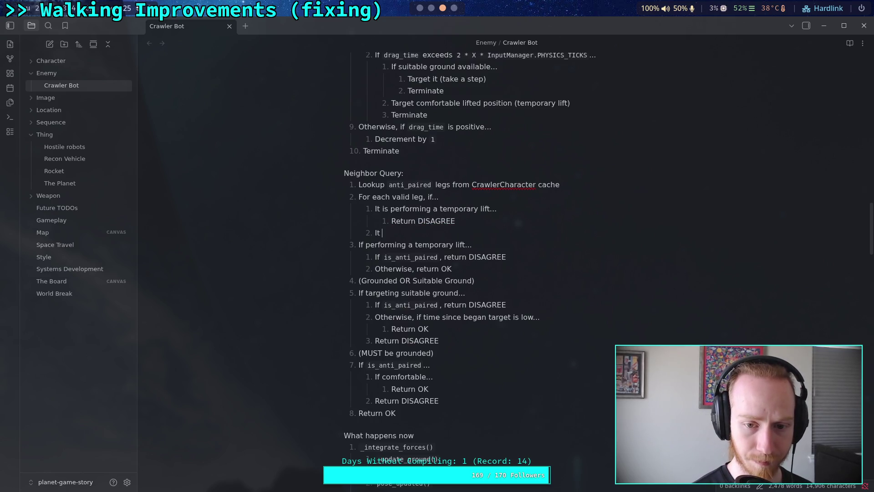
# Add condition 'is targeting suitable ground...' with a nested 'Return DISAGREE'.
pyautogui.write('is targetin')
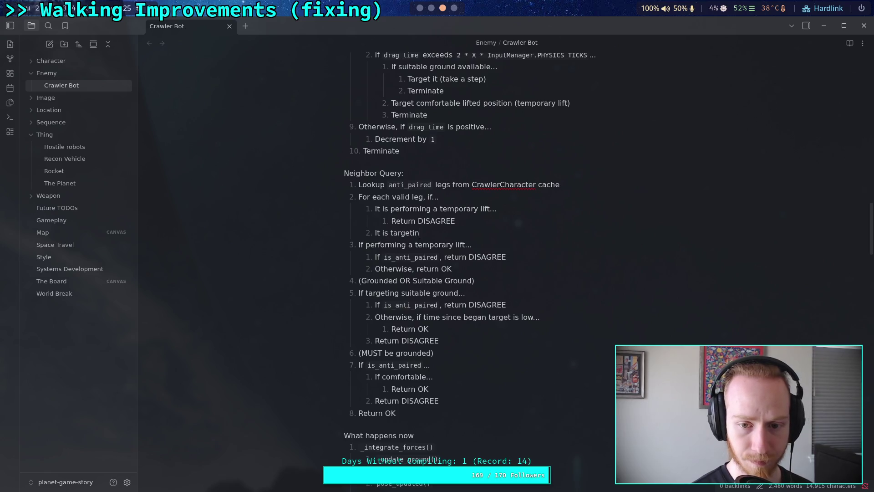
pyautogui.write('g suitable gro')
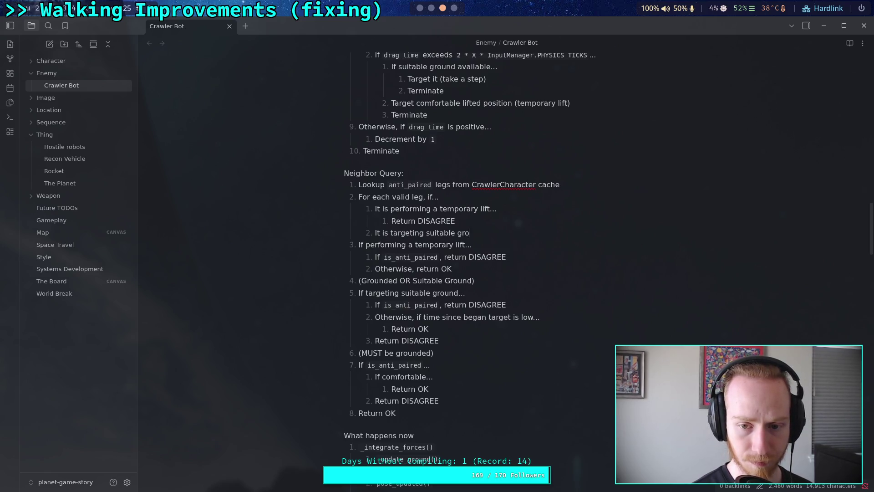
pyautogui.write('und...')
pyautogui.press('Return')
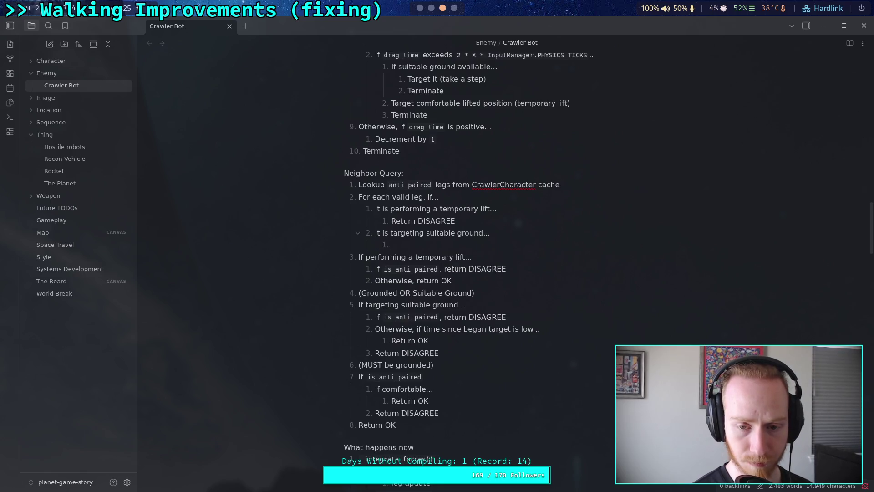
pyautogui.write('Return DISAGR')
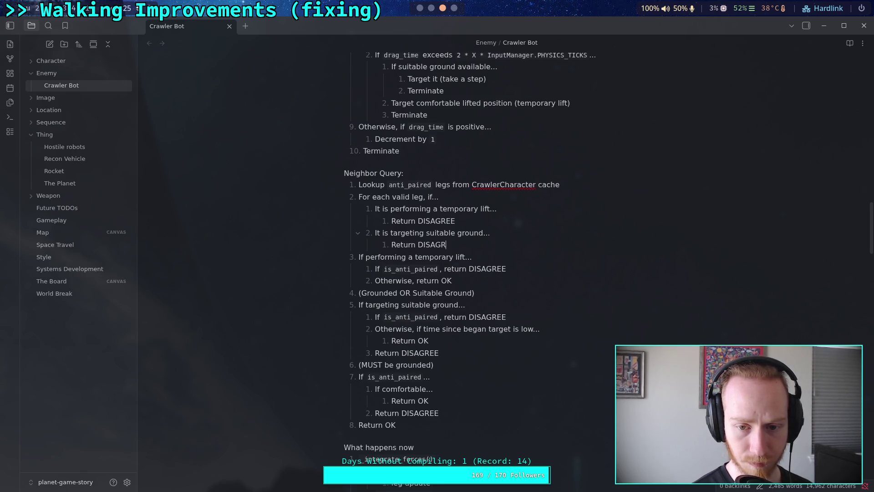
pyautogui.write('EE')
pyautogui.press('Return')
pyautogui.hotkey('shift', 'Tab')
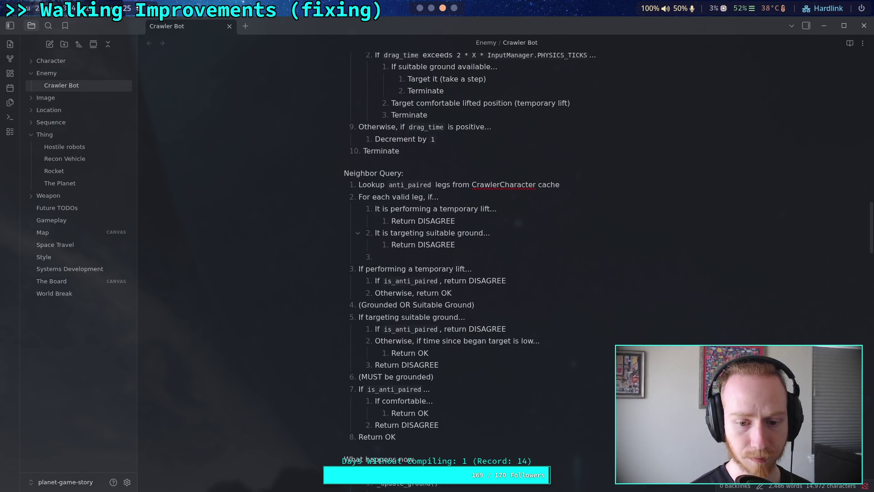
# Add 'It is not comfortable...' with a nested 'Return DISAGREE', then 'Return OK' as item 3.
pyautogui.write('It is no')
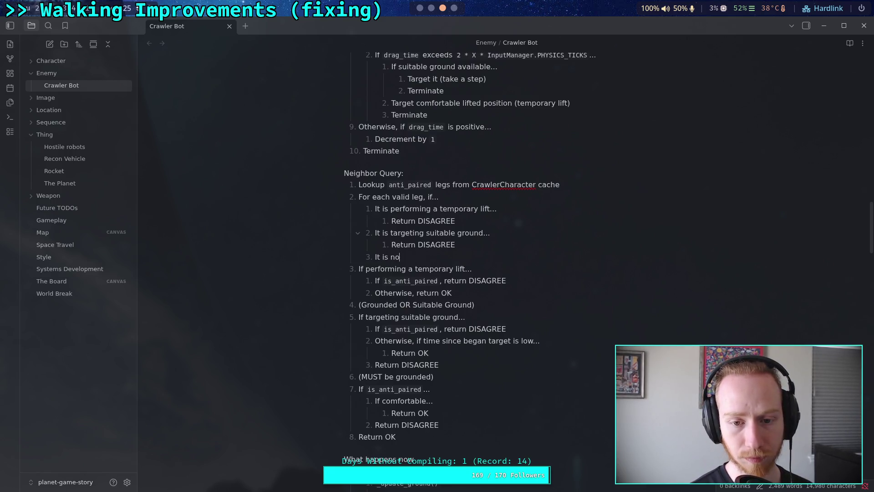
pyautogui.write('t comfortable')
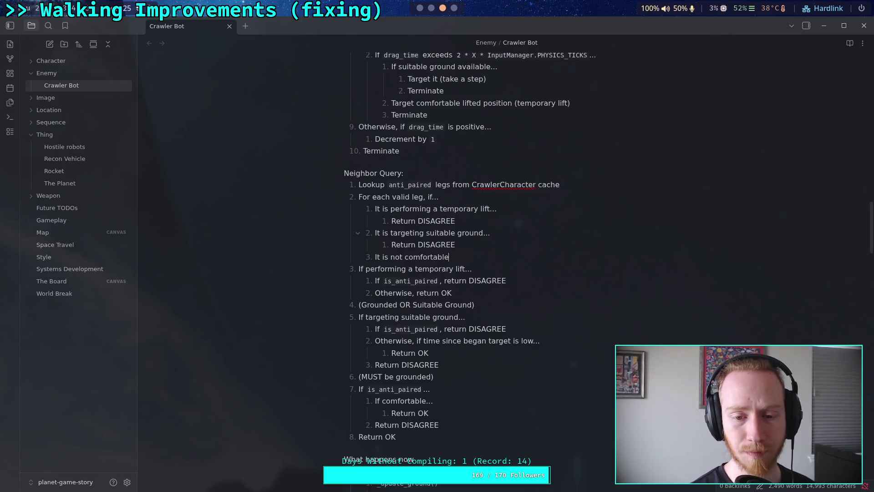
pyautogui.write('...')
pyautogui.press('Return')
pyautogui.press('Tab')
pyautogui.write('R')
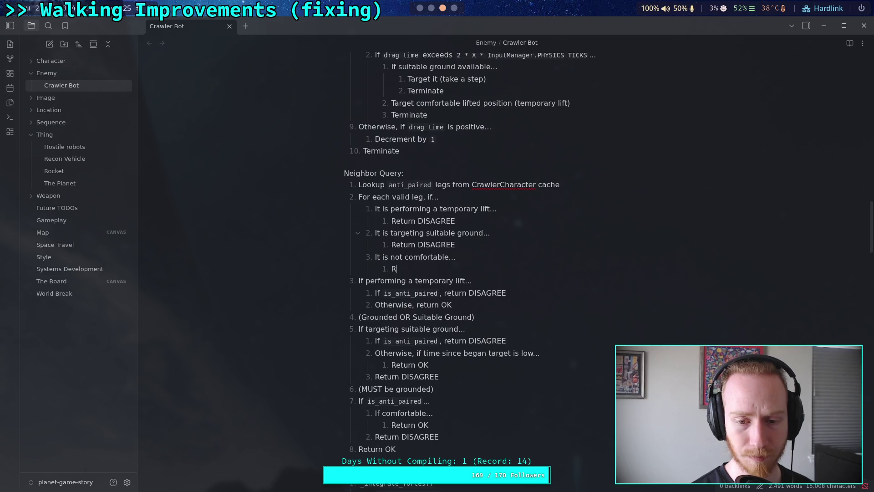
pyautogui.write('eturn DISAGREE')
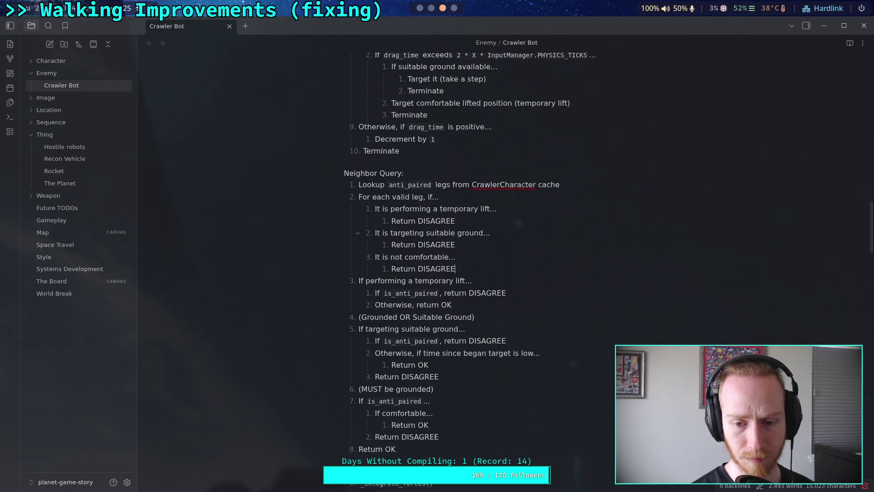
pyautogui.press('Return')
pyautogui.hotkey('shift', 'Tab')
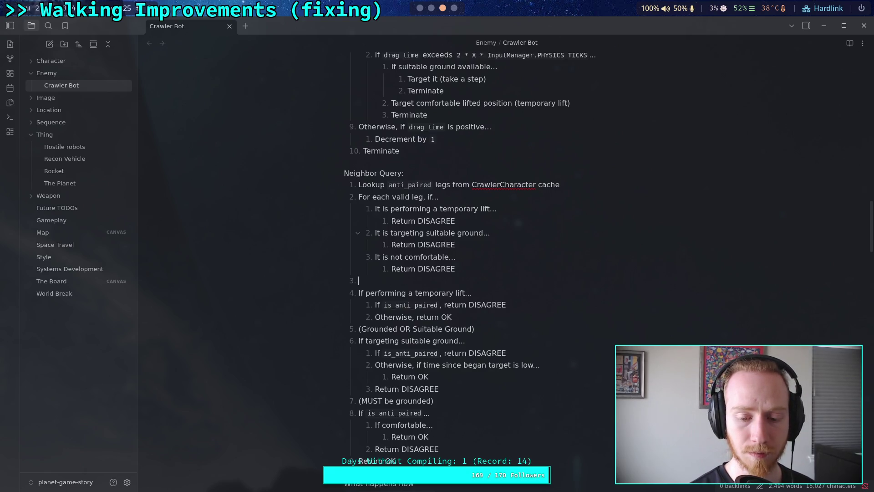
pyautogui.write('Return OK')
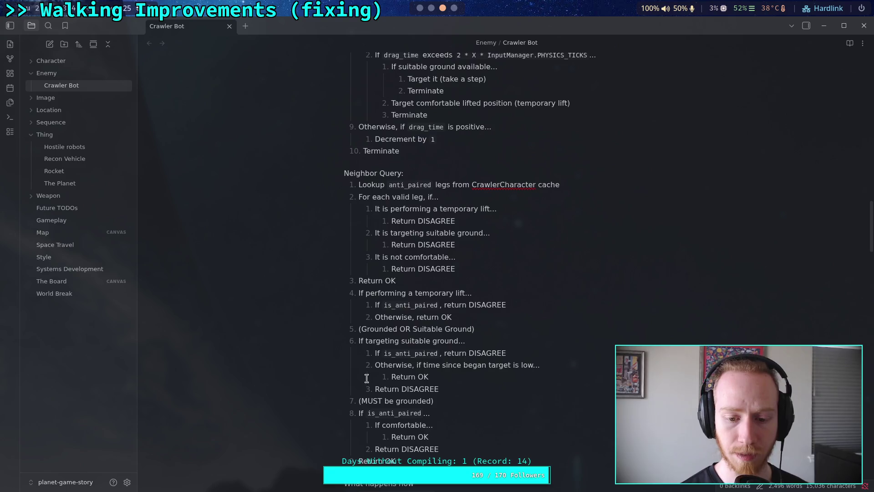
pyautogui.moveTo(402, 460); pyautogui.dragTo(422, 284)
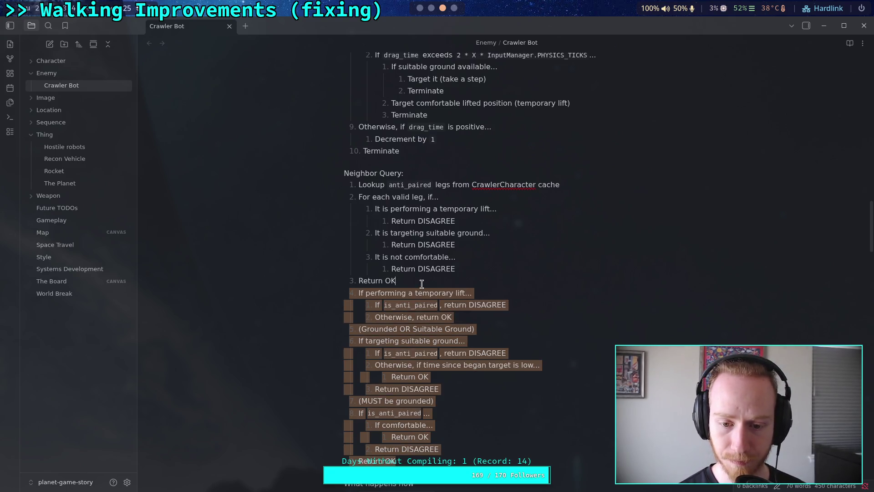
# Delete the old Neighbor Query list items 4–8 below 'Return OK'.
pyautogui.press('BackSpace')
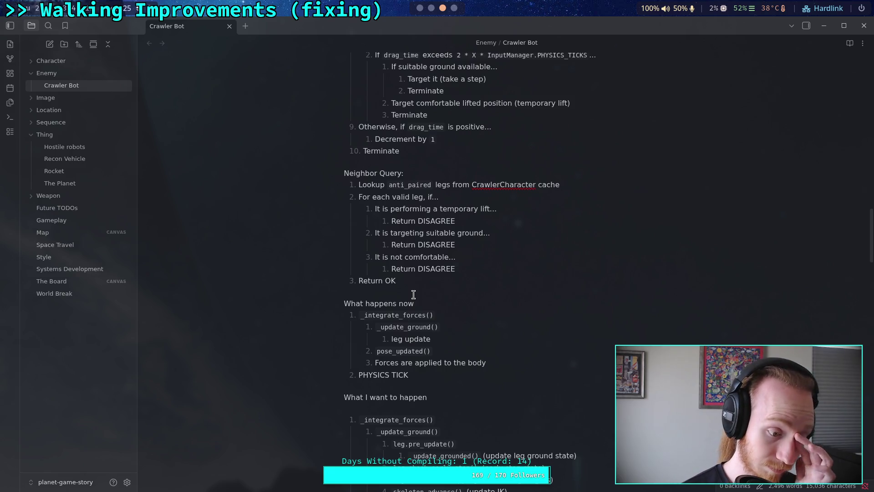
pyautogui.scroll(2, 413, 294)
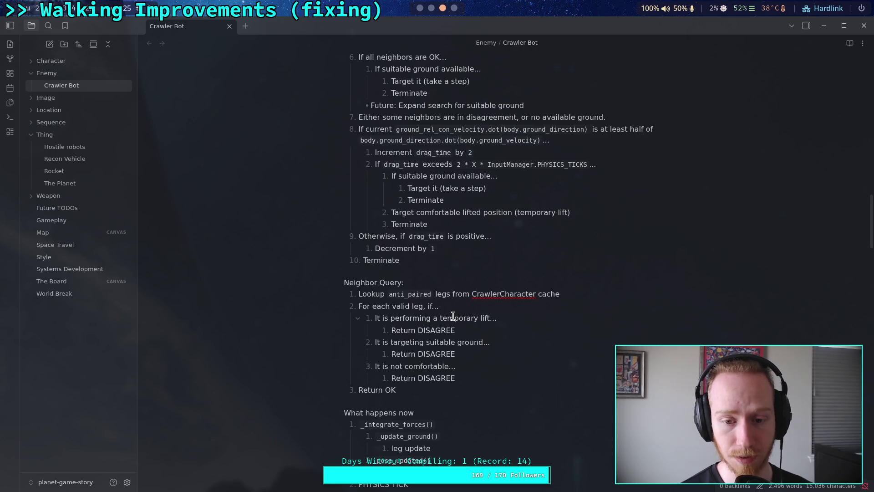
# Scroll up toward the main step algorithm above Neighbor Query.
pyautogui.scroll(1, 407, 324)
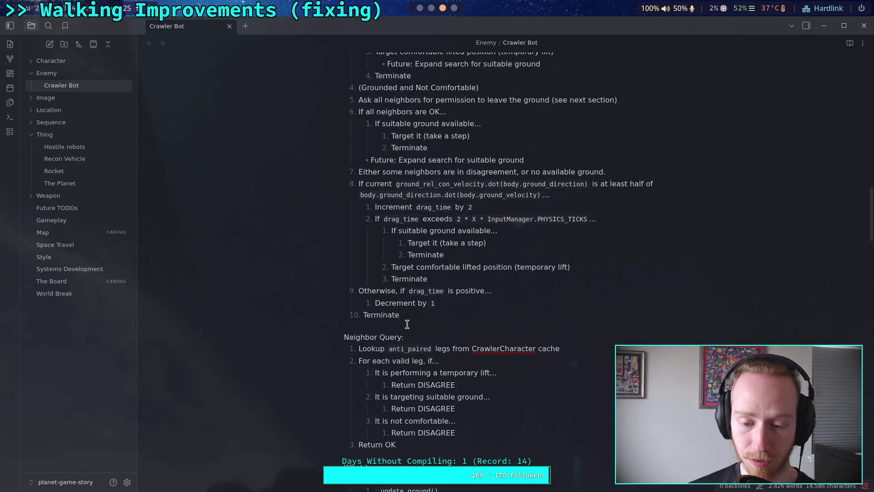
pyautogui.click(407, 324)
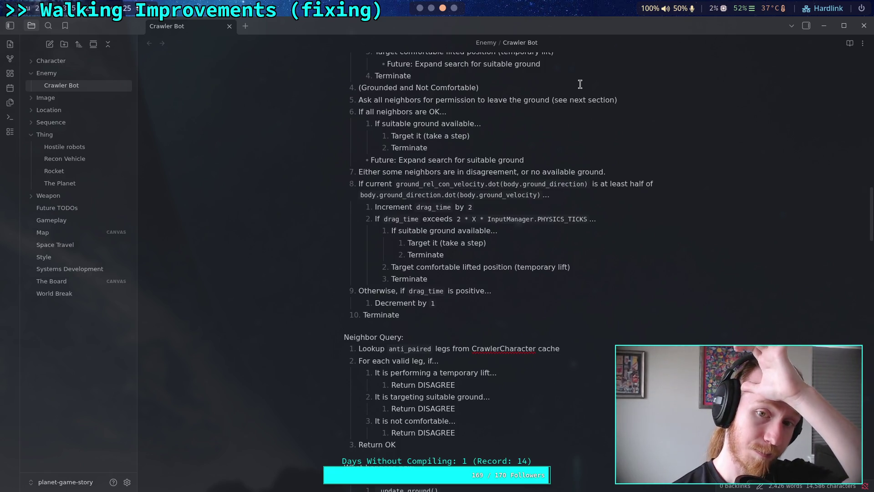
pyautogui.click(543, 89)
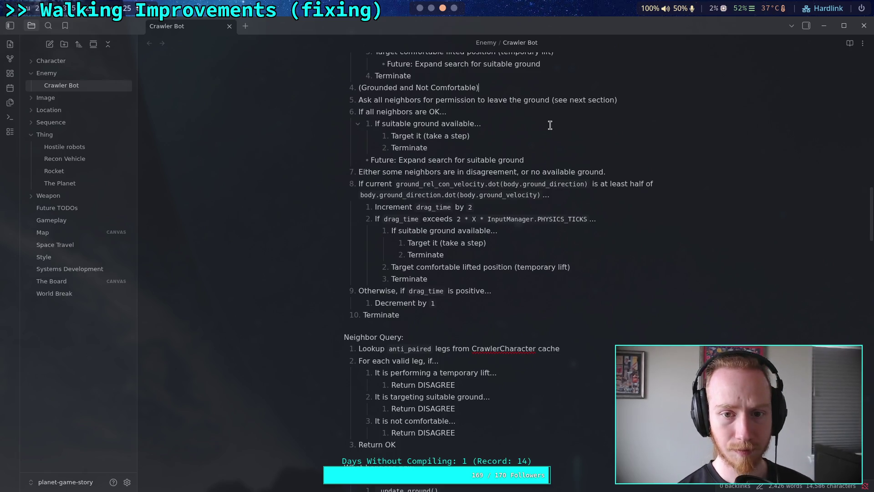
# Add item 5 'If suitable ground available...' and nest the neighbor-request and all-OK items under it.
pyautogui.press('Return')
pyautogui.write('I')
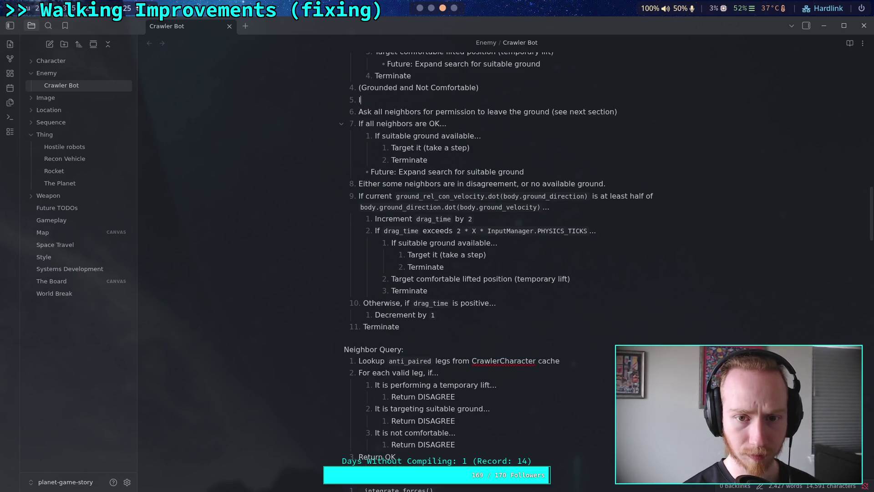
pyautogui.write('f s')
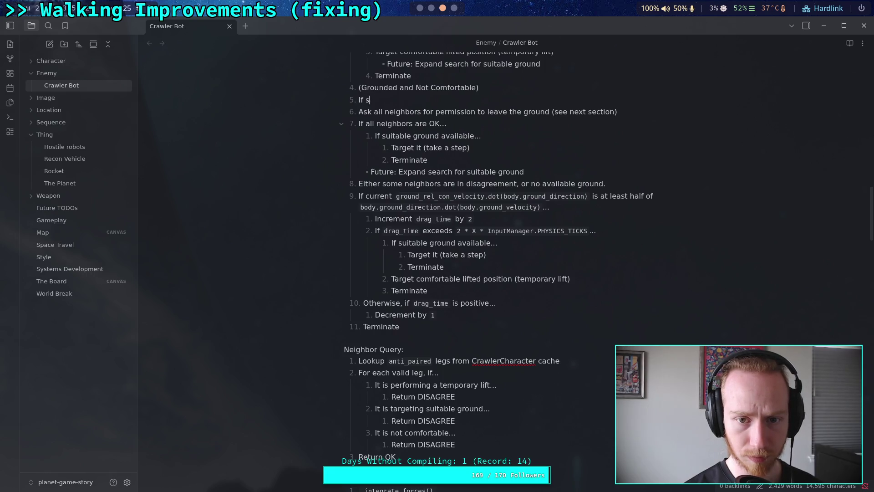
pyautogui.write('uitable ground a')
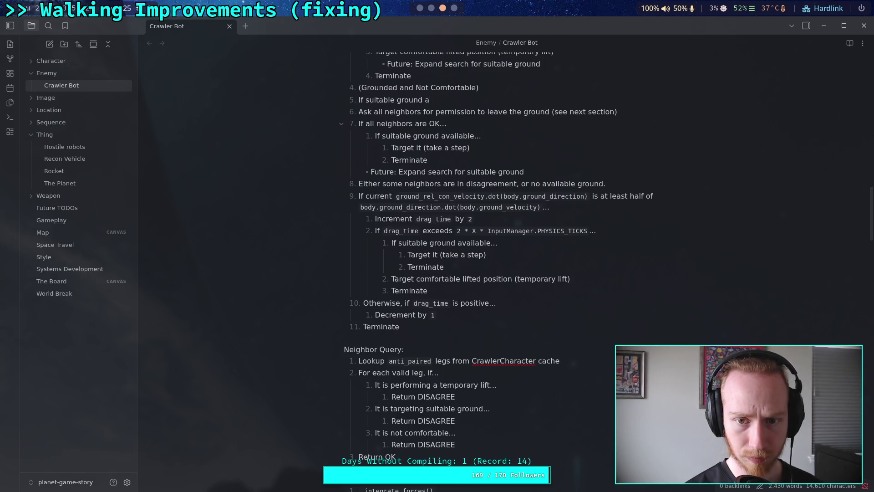
pyautogui.write('vailable...')
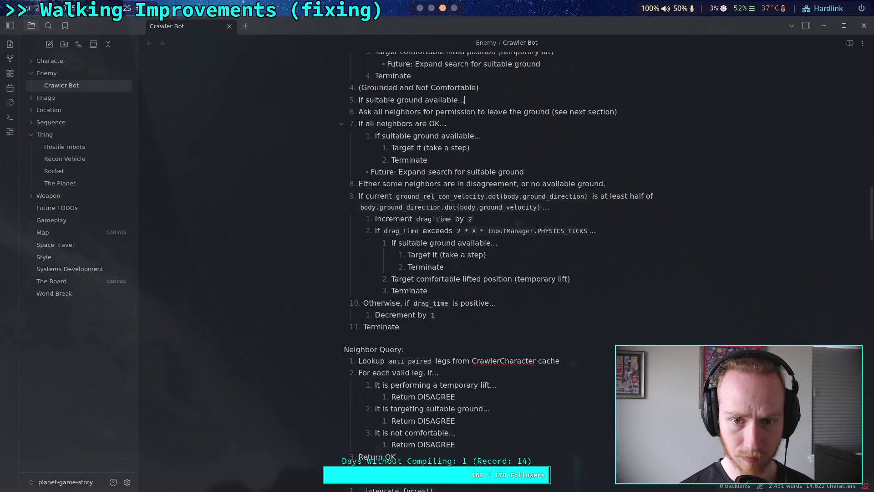
pyautogui.click(359, 111)
pyautogui.press('Tab')
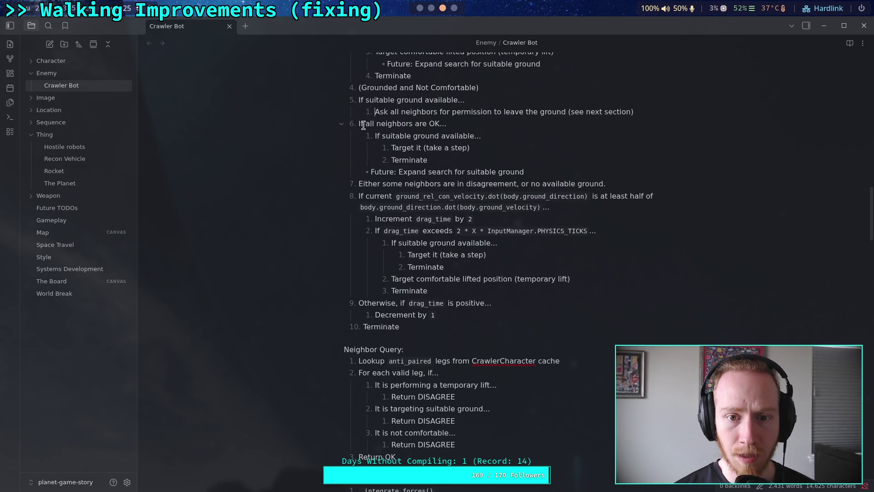
pyautogui.press('Tab')
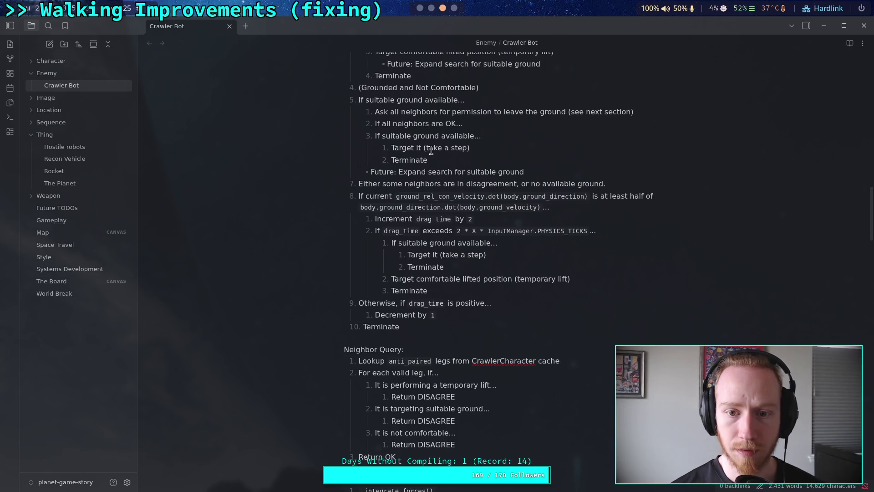
# Delete the redundant inner 'If suitable ground available...' line from the nested steps.
pyautogui.click(439, 160)
pyautogui.moveTo(439, 159); pyautogui.dragTo(391, 147)
pyautogui.tripleClick(484, 136)
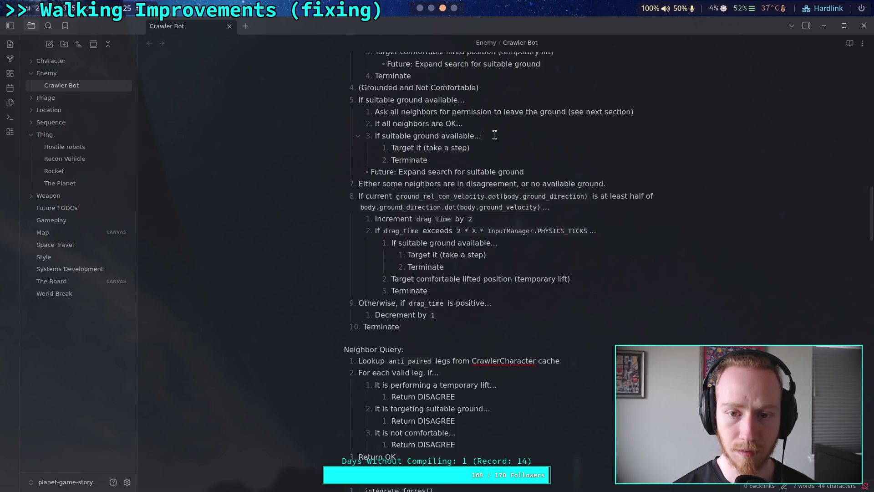
pyautogui.press('BackSpace')
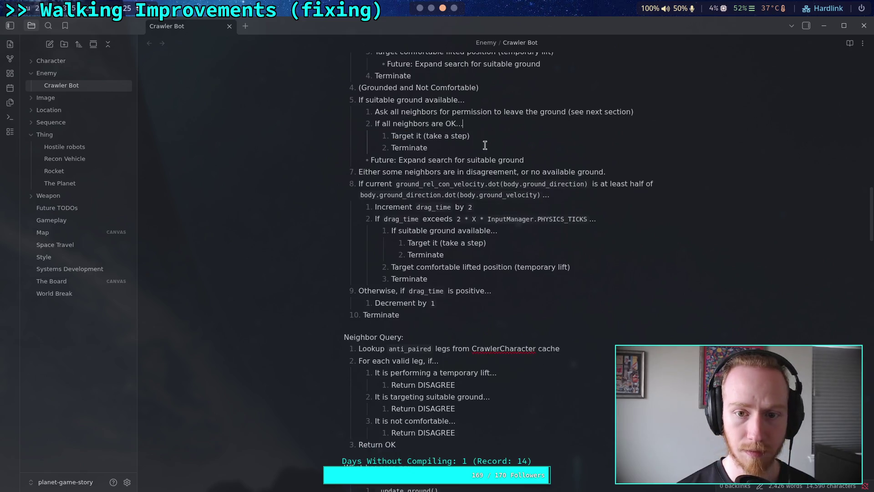
pyautogui.click(480, 150)
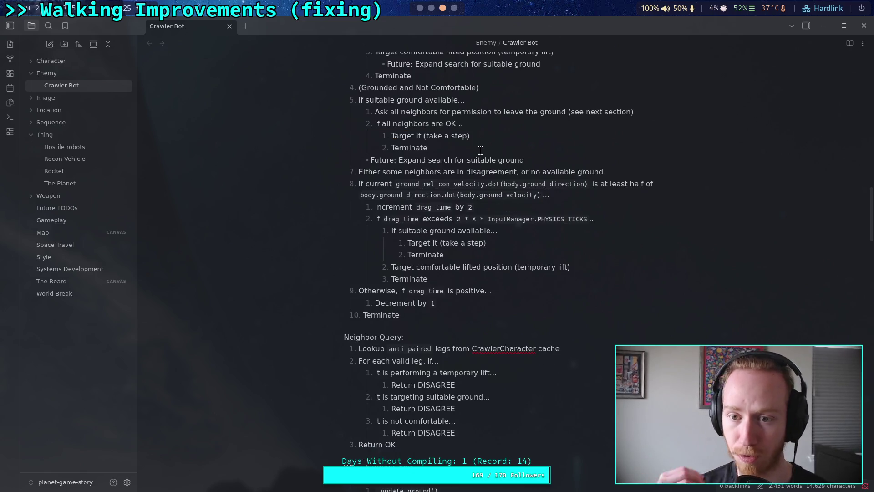